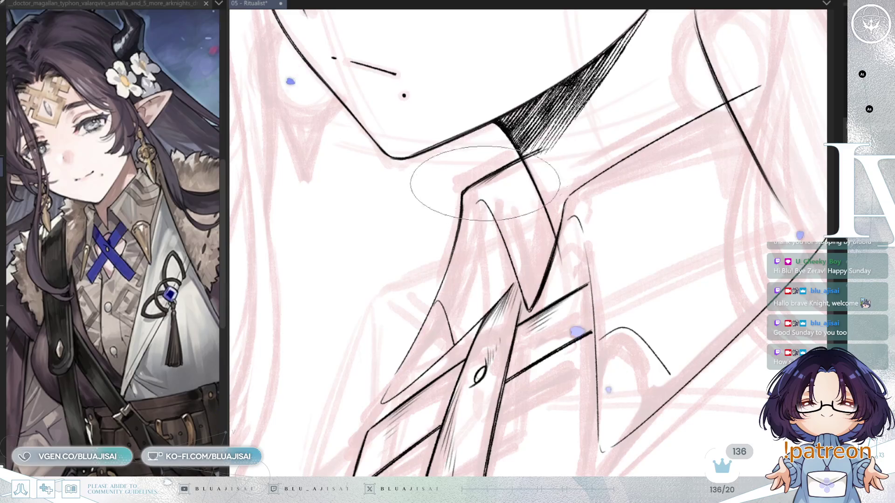
# - Mirror, pan and zoom the canvas to inspect the chin, neck and lower collar
pyautogui.press('h')
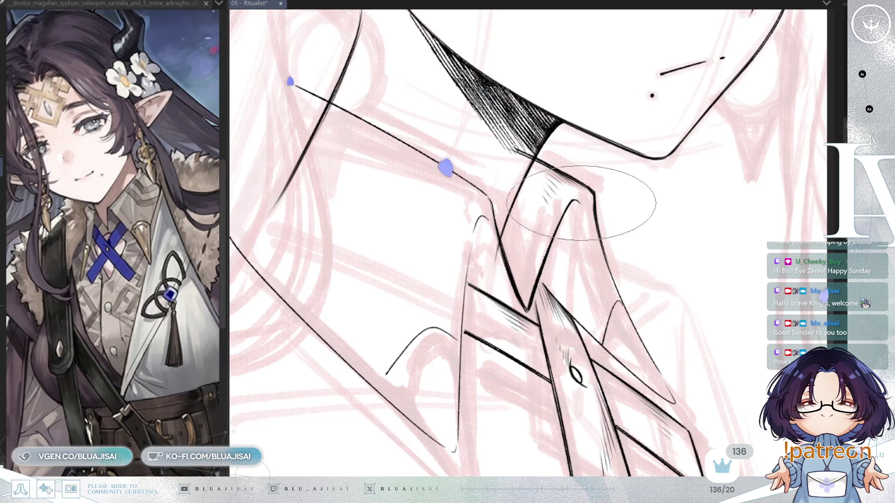
pyautogui.press('h')
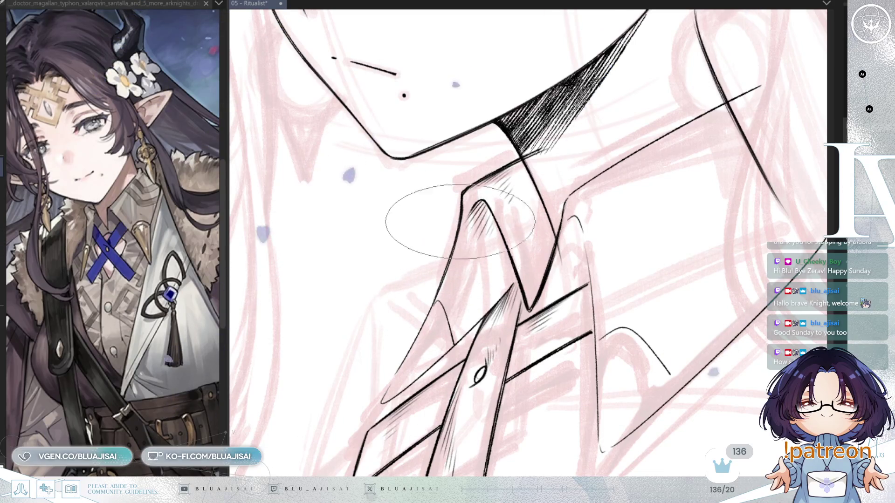
pyautogui.moveTo(436, 300); pyautogui.dragTo(476, 244)
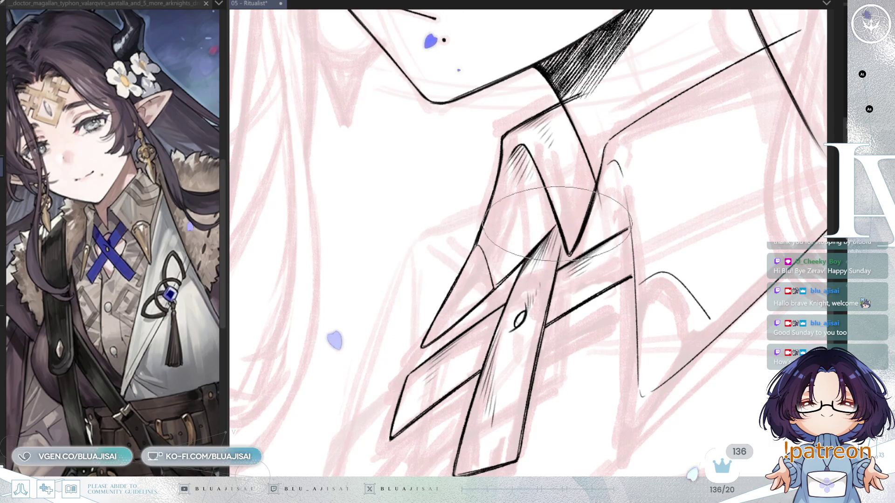
pyautogui.press('m')
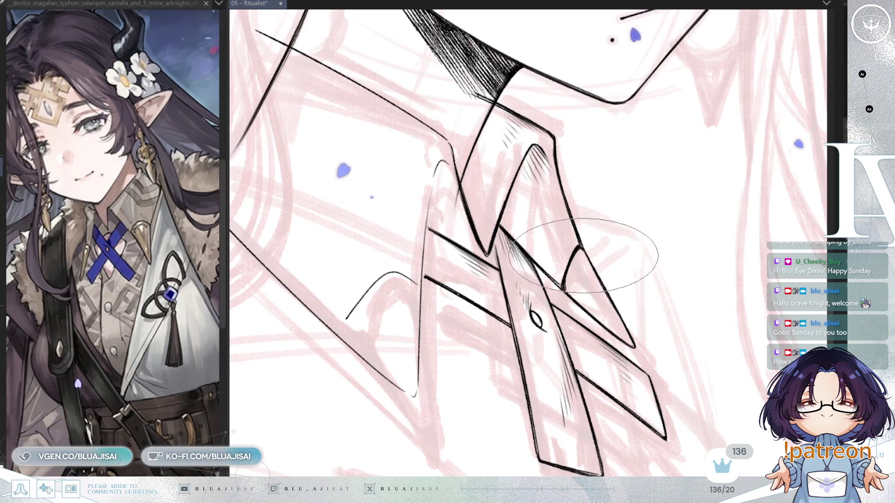
pyautogui.scroll(-1, 583, 255)
pyautogui.scroll(1, 577, 271)
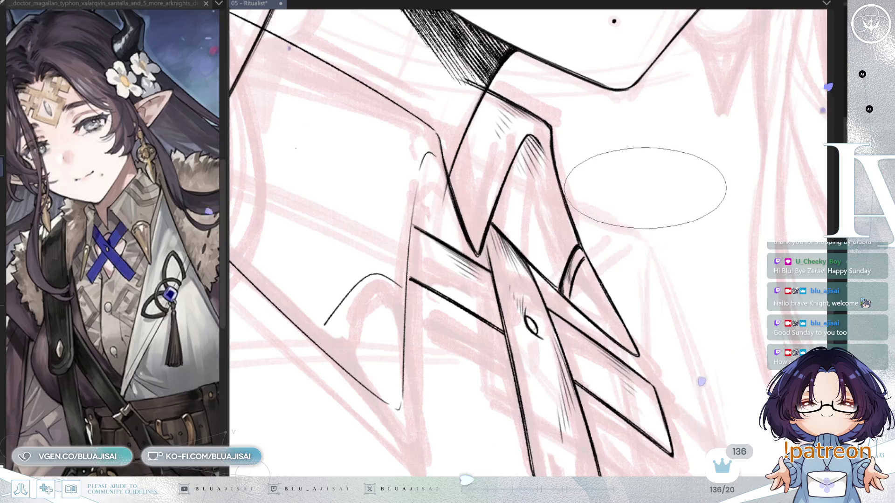
pyautogui.scroll(1, 587, 229)
pyautogui.press('m')
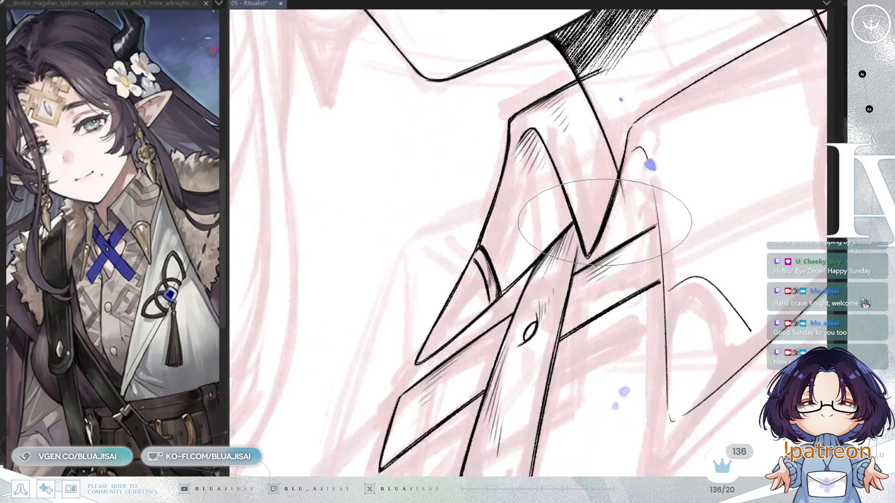
pyautogui.moveTo(646, 209); pyautogui.dragTo(642, 230)
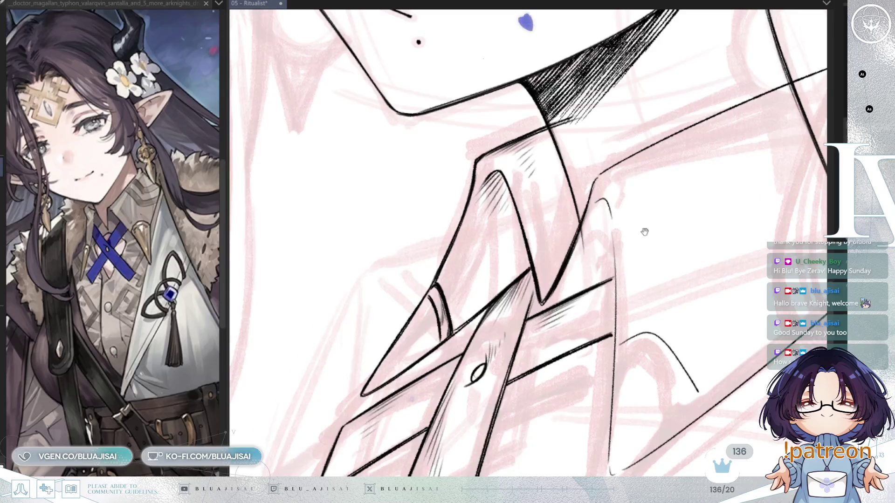
pyautogui.scroll(2, 650, 227)
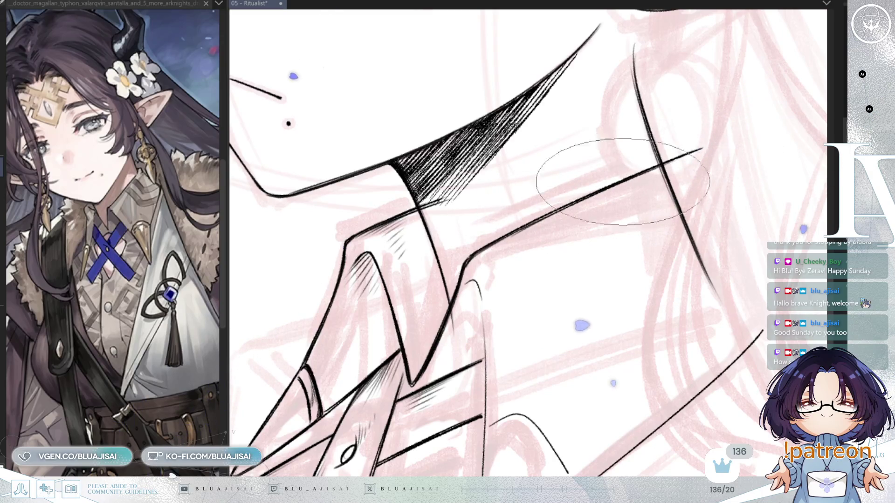
pyautogui.moveTo(470, 210)
pyautogui.mouseDown()
pyautogui.moveTo(484, 219)
pyautogui.moveTo(471, 227)
pyautogui.mouseUp()
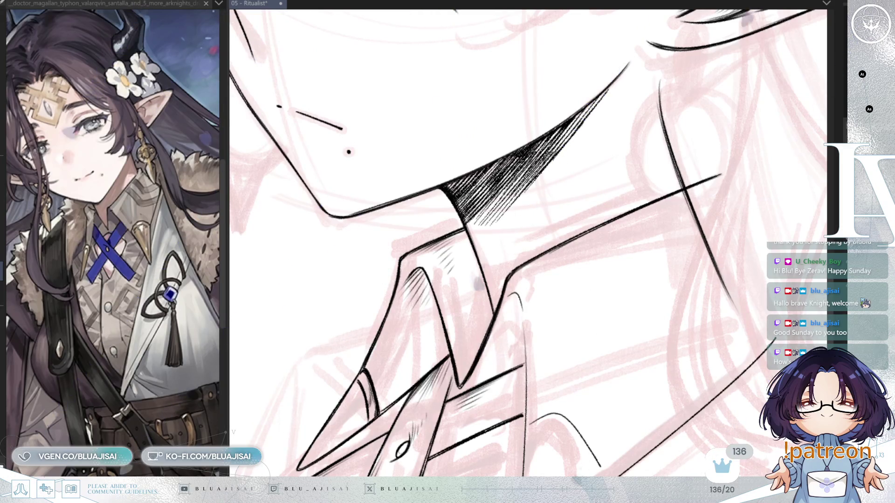
pyautogui.moveTo(813, 258); pyautogui.dragTo(529, 155)
pyautogui.scroll(3, 533, 138)
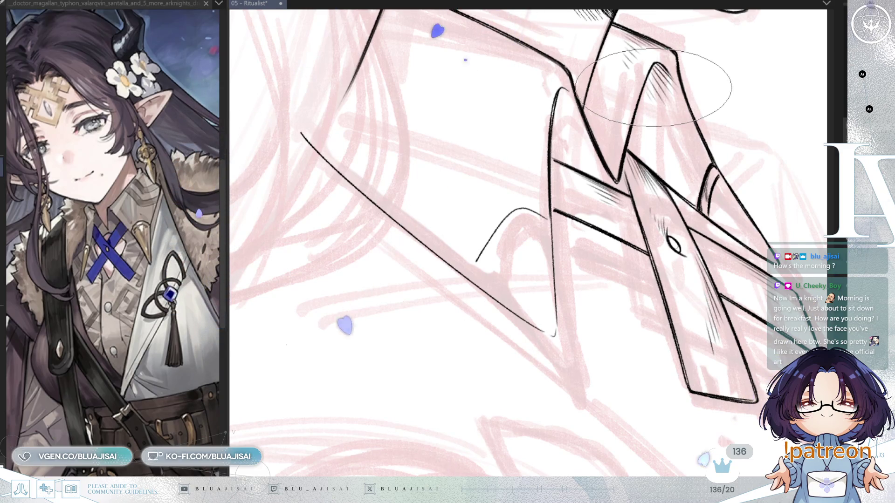
# - Touch up the lapel tip, undo the stray joining stroke, and erase the old lower lapel lines
pyautogui.press('h')
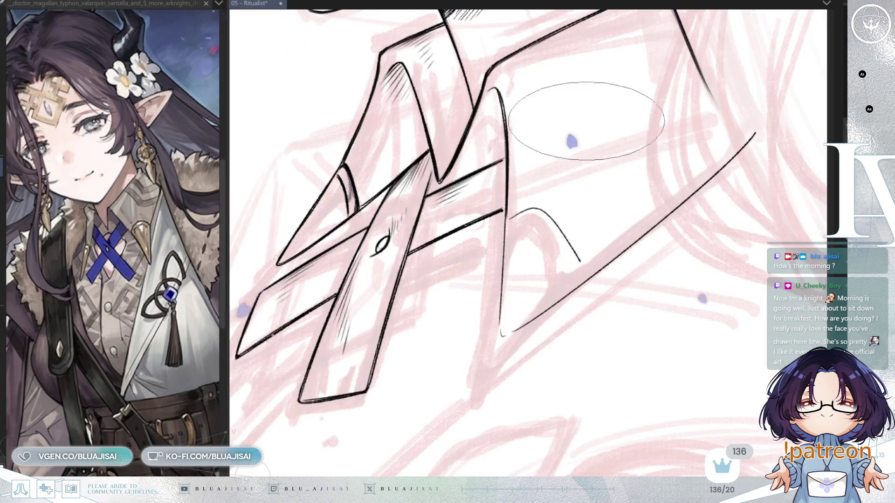
pyautogui.scroll(2, 473, 179)
pyautogui.moveTo(473, 179); pyautogui.dragTo(410, 201)
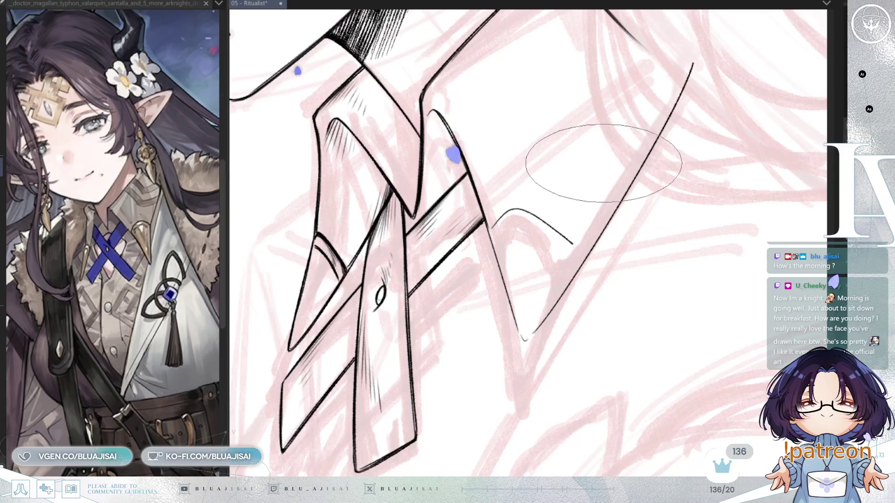
pyautogui.scroll(-1, 596, 166)
pyautogui.scroll(-1, 599, 168)
pyautogui.scroll(-1, 596, 182)
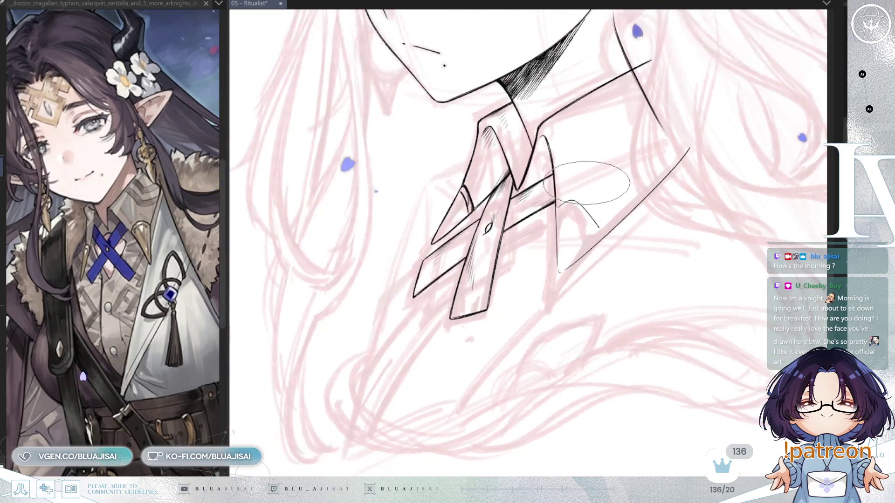
pyautogui.scroll(5, 660, 149)
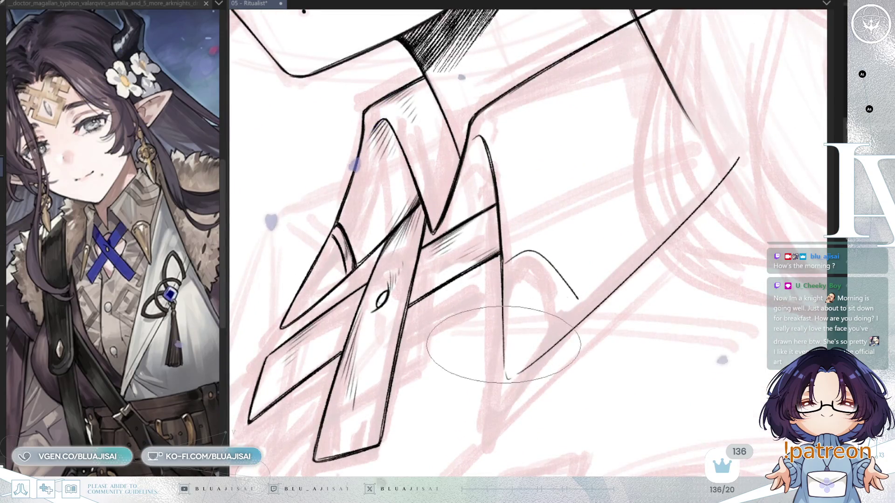
pyautogui.moveTo(507, 375)
pyautogui.mouseDown()
pyautogui.moveTo(582, 315)
pyautogui.moveTo(525, 371)
pyautogui.mouseUp()
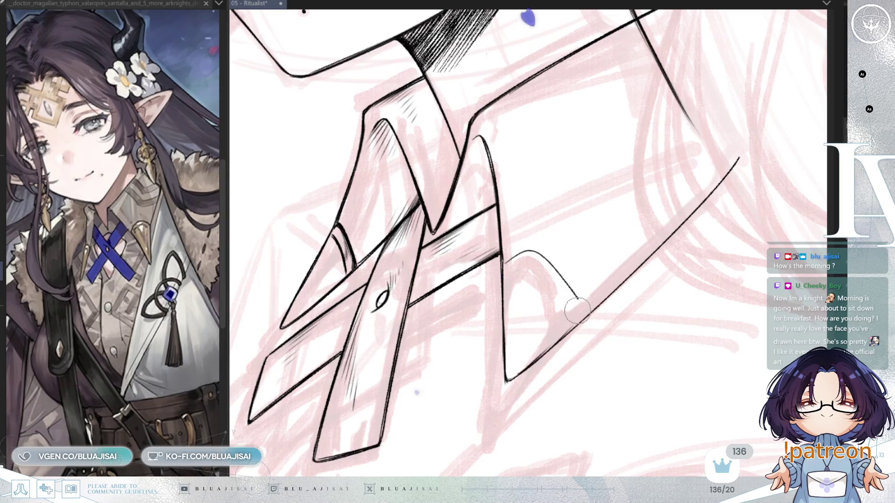
pyautogui.hotkey('ctrl', 'z')
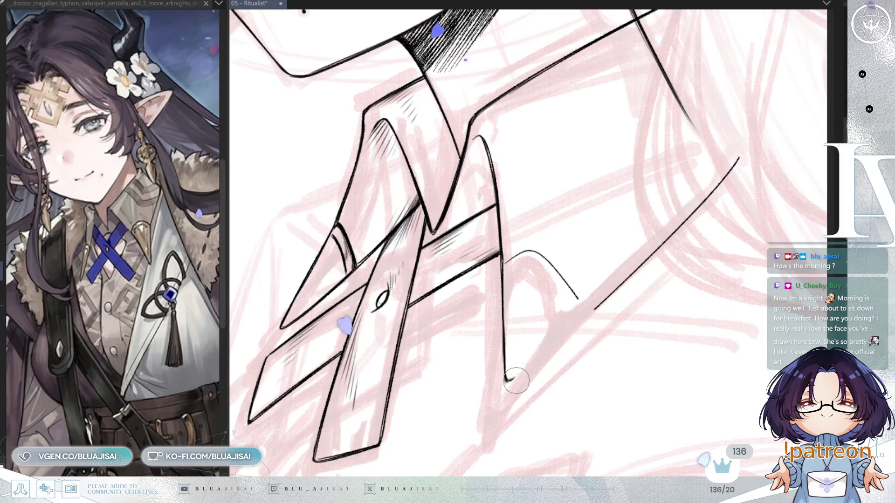
pyautogui.press('e')
pyautogui.moveTo(550, 330); pyautogui.dragTo(510, 308)
pyautogui.moveTo(502, 261); pyautogui.dragTo(513, 371)
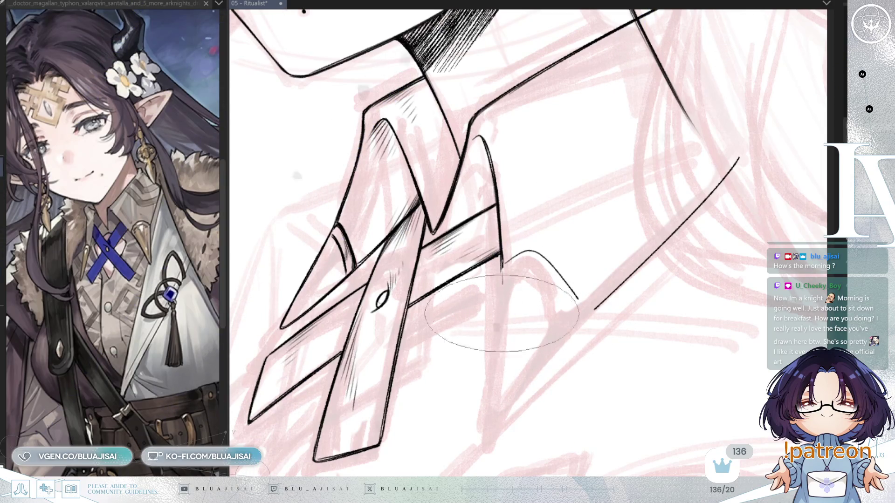
# - Redraw the lapel's vertical edge and diagonal edge so they meet in a pointed tip
pyautogui.moveTo(502, 268); pyautogui.dragTo(496, 416)
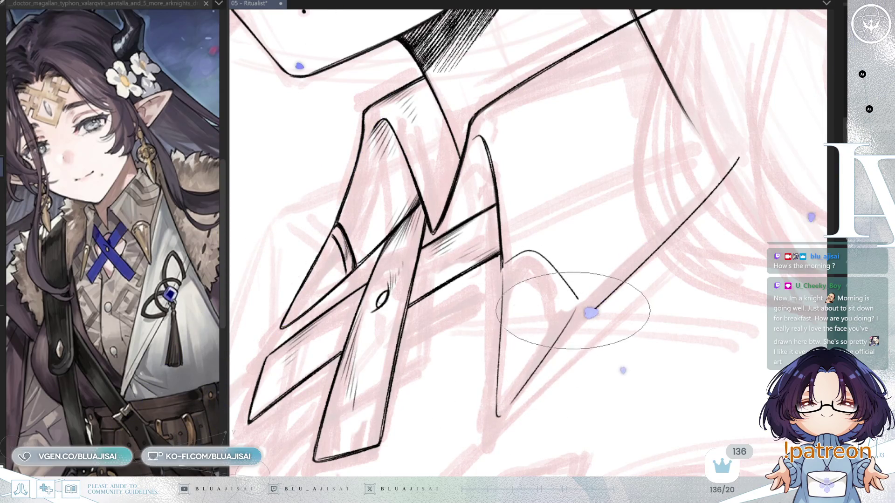
pyautogui.moveTo(577, 302); pyautogui.dragTo(497, 414)
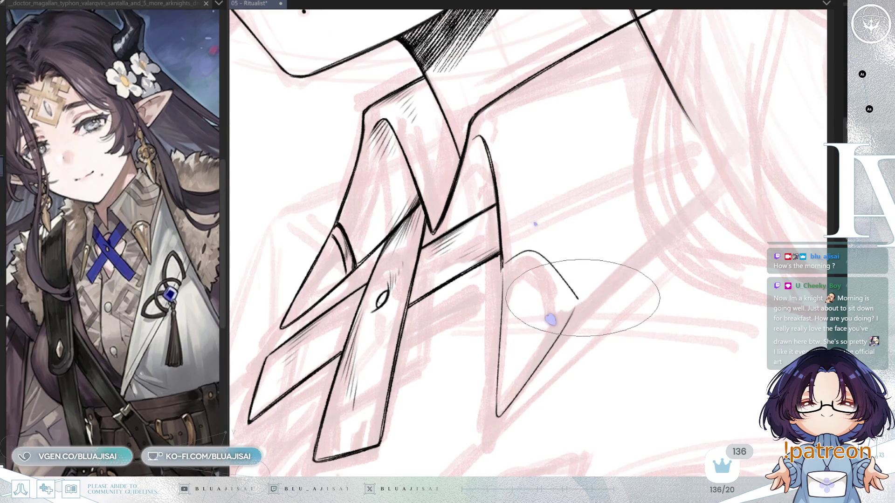
pyautogui.moveTo(577, 298); pyautogui.dragTo(717, 173)
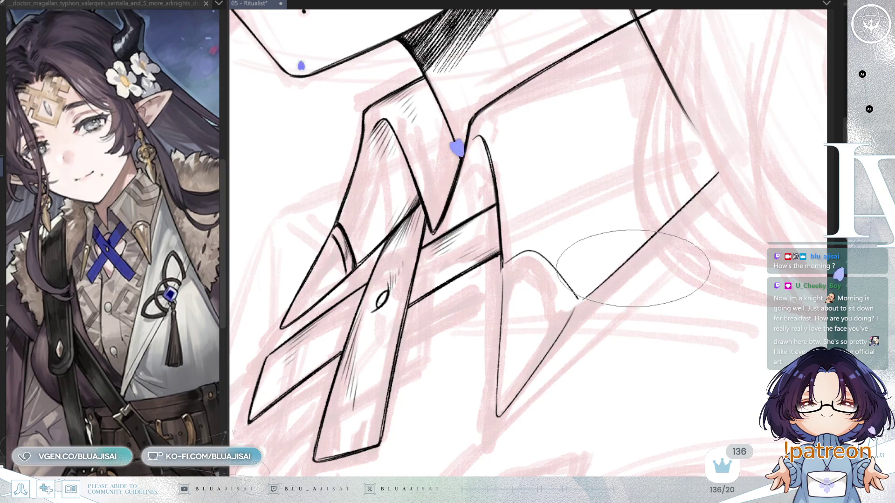
pyautogui.scroll(-3, 632, 268)
pyautogui.press('h')
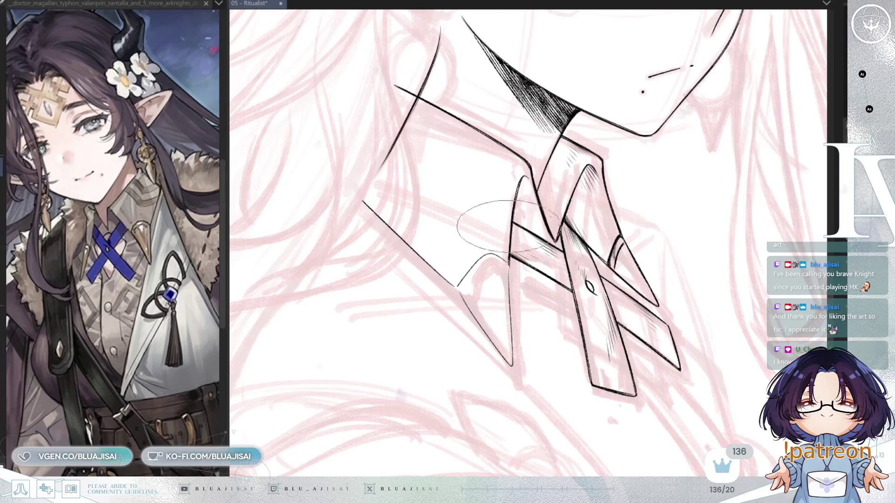
pyautogui.press('h')
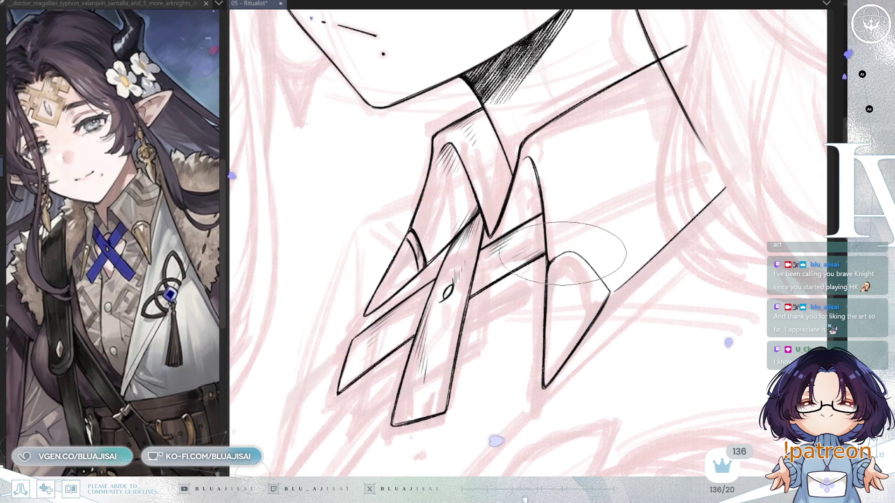
# - Mirror, rotate and zoom the canvas view to check the crossed straps
pyautogui.press('h')
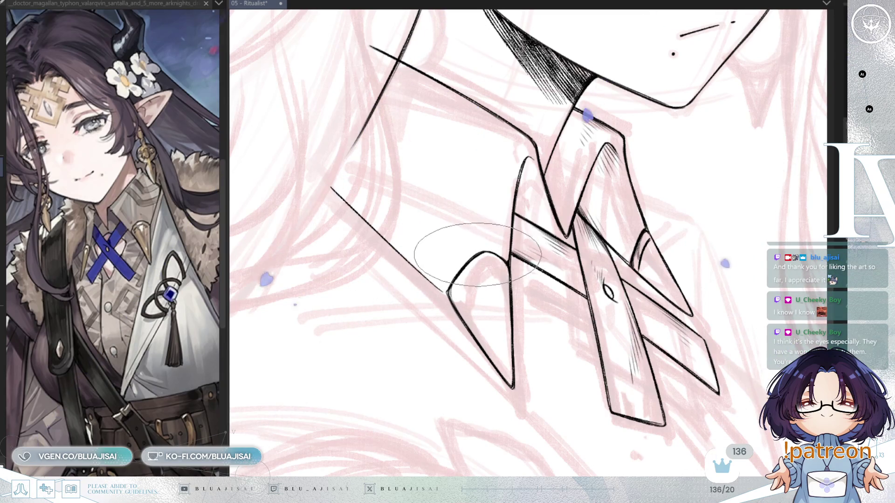
pyautogui.press('-')
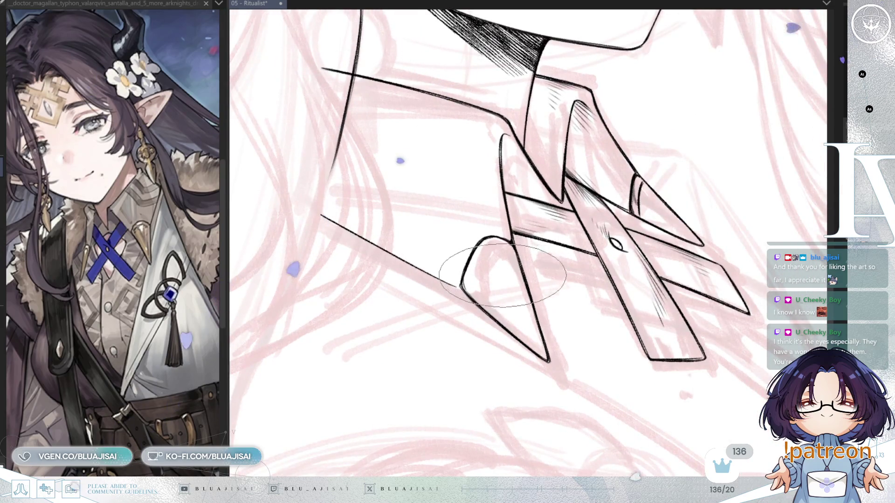
pyautogui.scroll(-1, 529, 225)
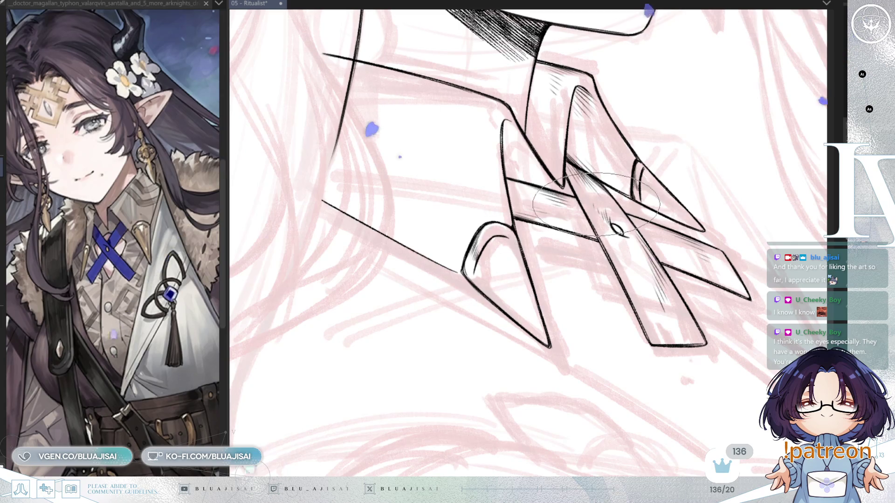
pyautogui.press('h')
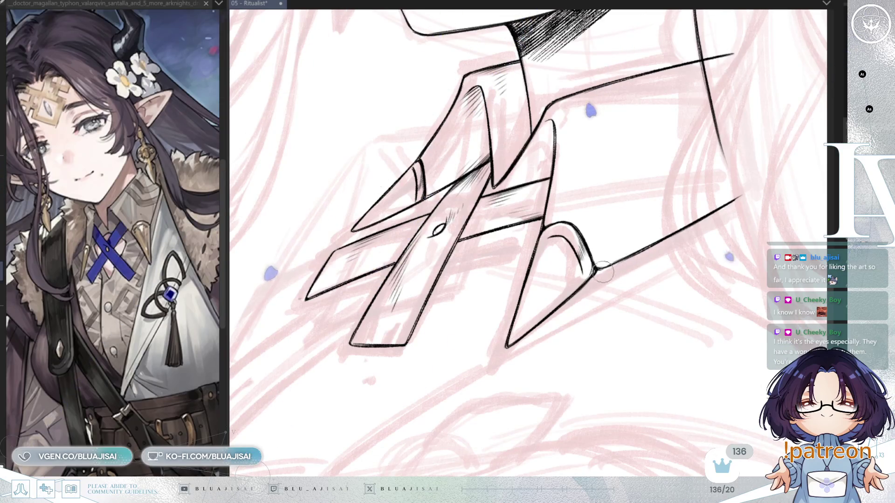
# - Enlarge the brush tip for shading and centre the view on the strap junction
pyautogui.press('e')
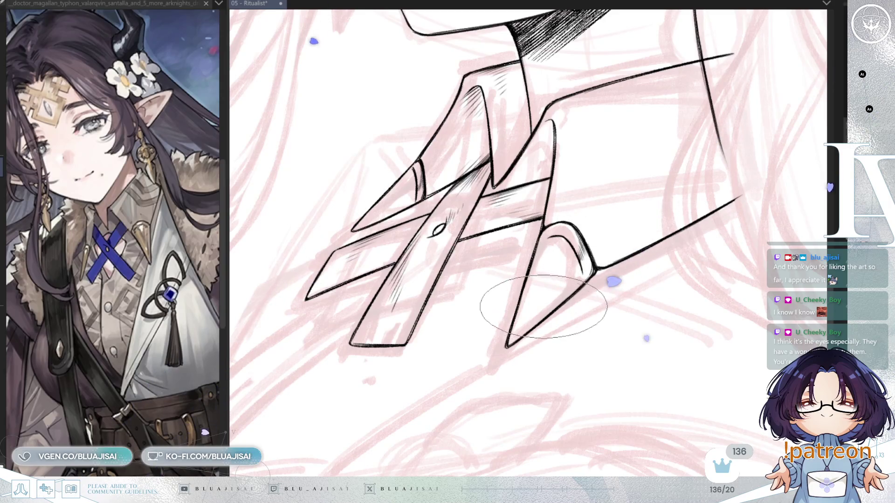
pyautogui.scroll(1, 543, 229)
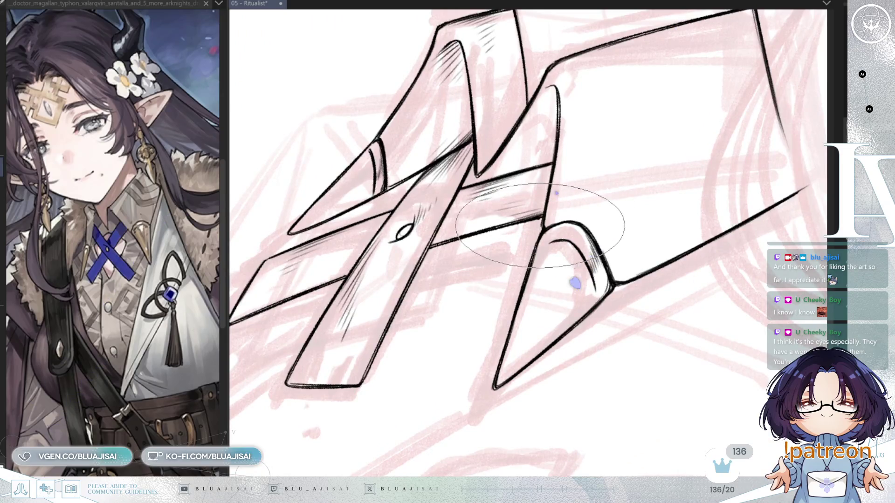
pyautogui.moveTo(483, 210); pyautogui.dragTo(529, 224)
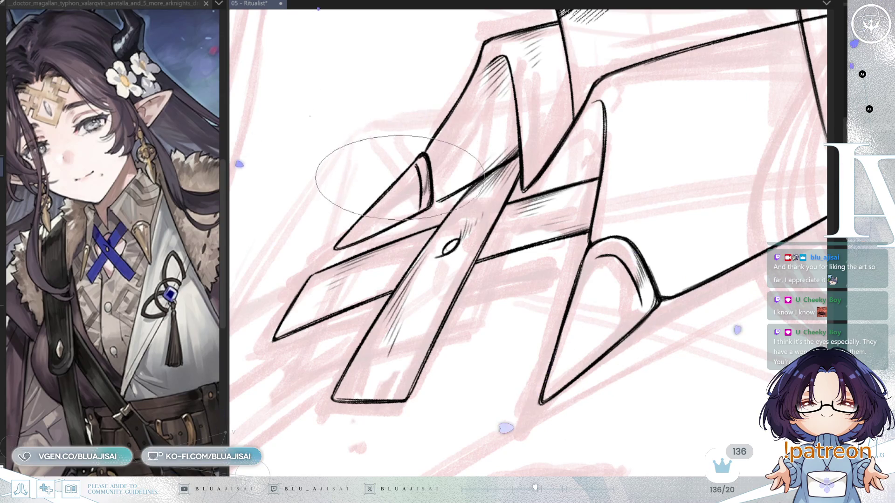
pyautogui.scroll(-1, 425, 150)
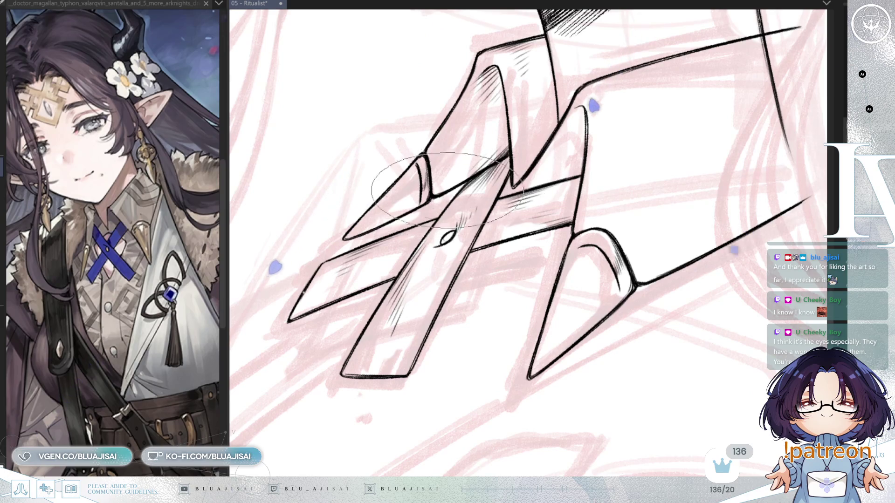
pyautogui.scroll(-1, 666, 247)
pyautogui.scroll(-2, 643, 247)
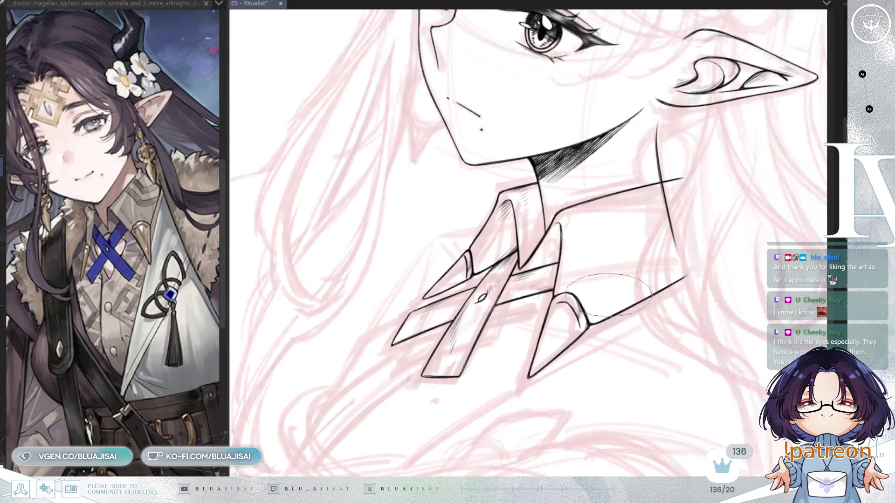
pyautogui.scroll(3, 564, 229)
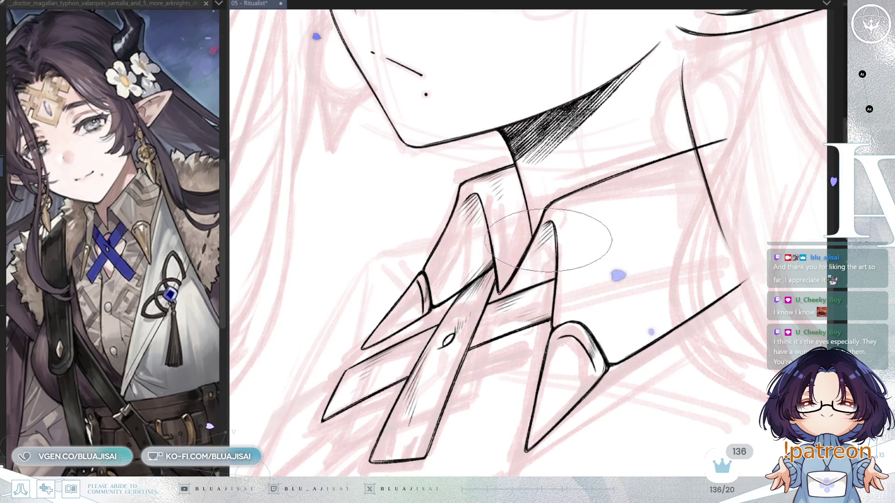
pyautogui.scroll(-3, 664, 197)
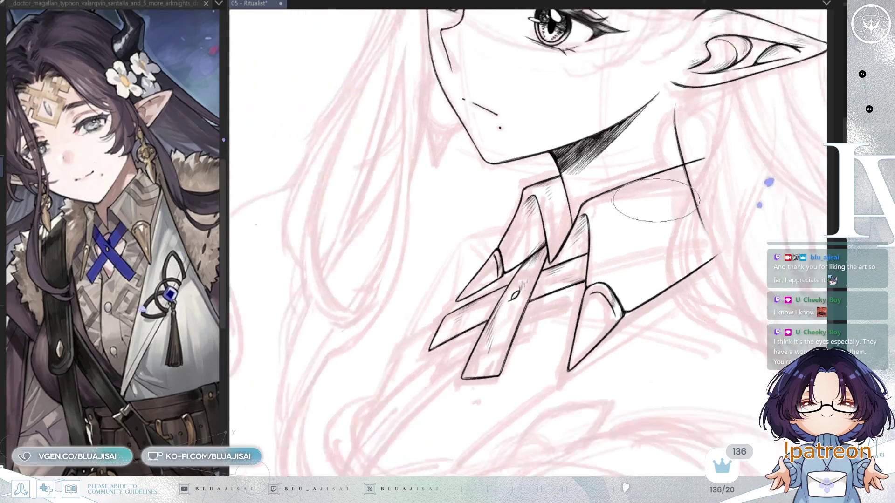
pyautogui.scroll(3, 504, 245)
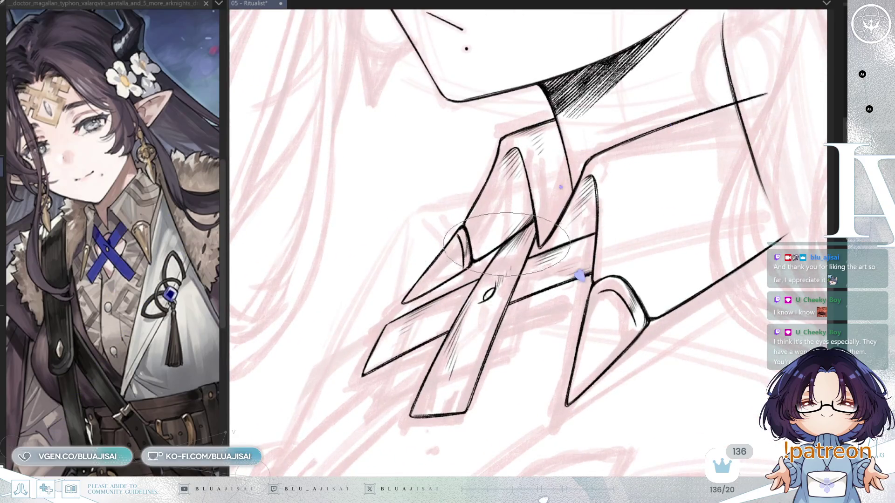
pyautogui.scroll(-4, 503, 245)
pyautogui.scroll(-3, 707, 216)
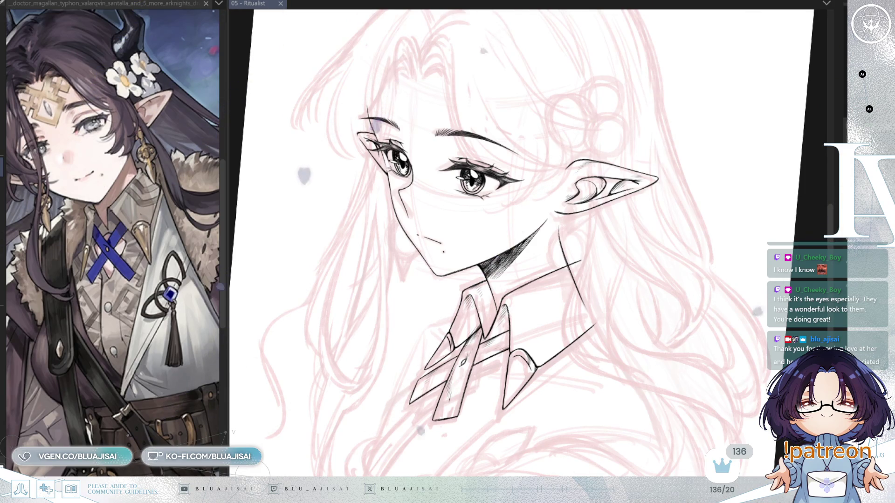
# - Straighten the view and nudge the selected eyebrow slightly down and to the right
pyautogui.press('Delete')
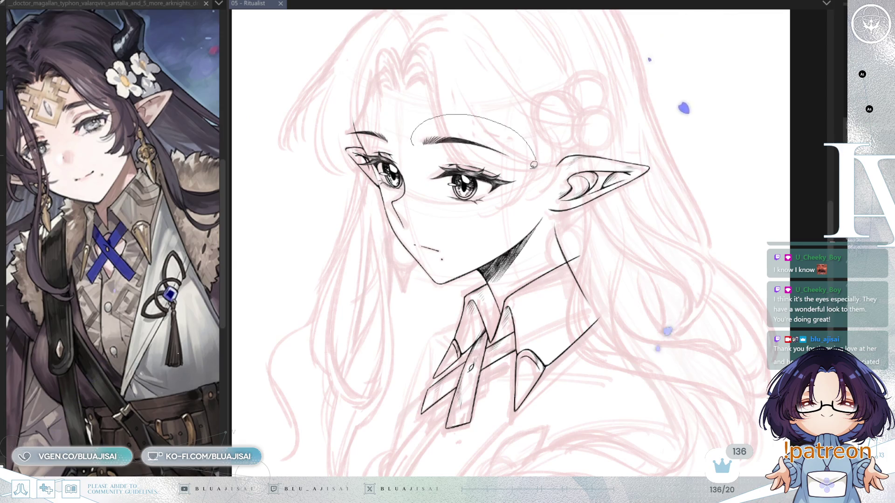
pyautogui.moveTo(459, 149); pyautogui.dragTo(459, 151)
pyautogui.moveTo(517, 159); pyautogui.dragTo(522, 163)
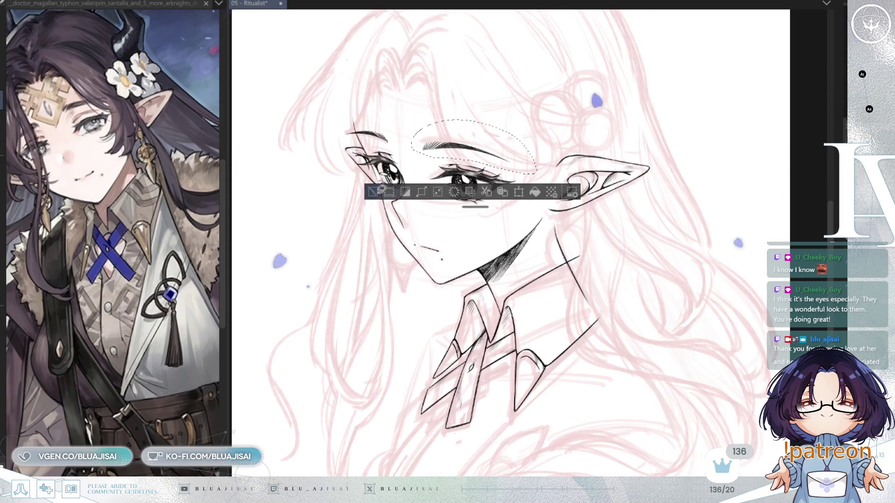
pyautogui.hotkey('ctrl', 'd')
# - Mirror the view and zoom out to check the whole drawing's proportions
pyautogui.press('h')
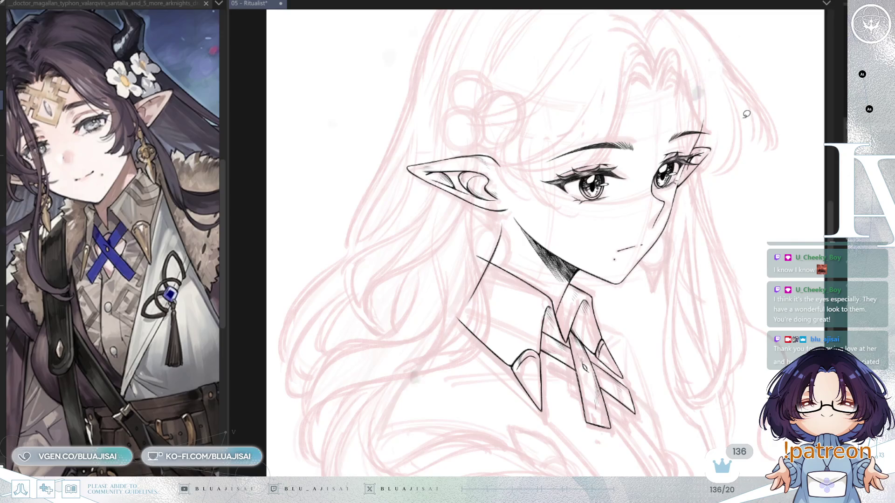
pyautogui.hotkey('ctrl', '-')
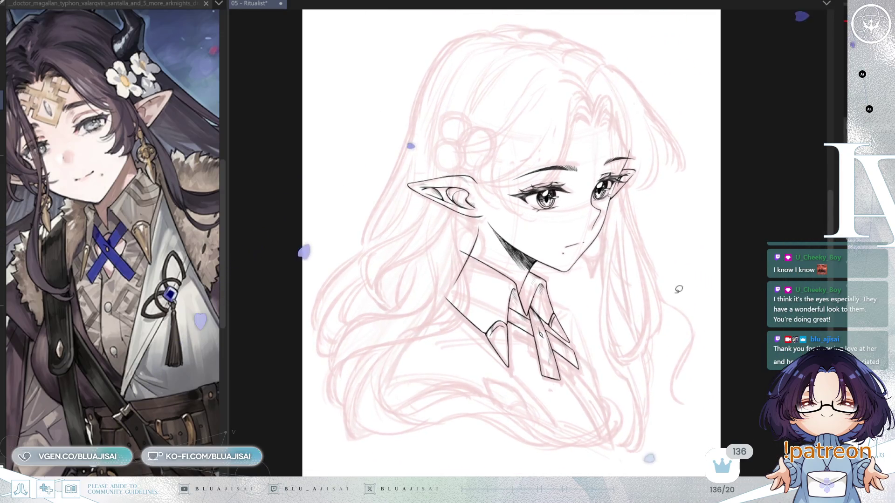
pyautogui.scroll(3, 465, 257)
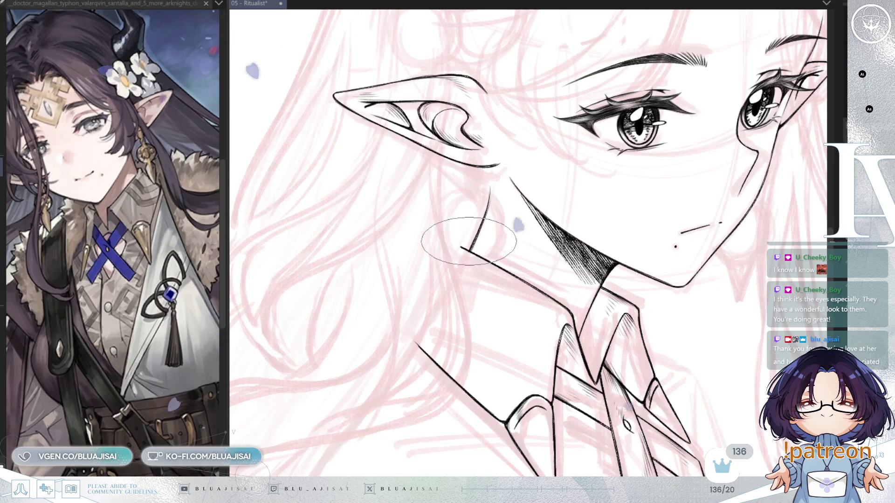
# - Try a thin line down from the jaw, undo it, and rotate the view clockwise for the neck
pyautogui.moveTo(429, 280)
pyautogui.mouseDown()
pyautogui.moveTo(460, 245)
pyautogui.moveTo(408, 334)
pyautogui.mouseUp()
pyautogui.hotkey('ctrl', 'z')
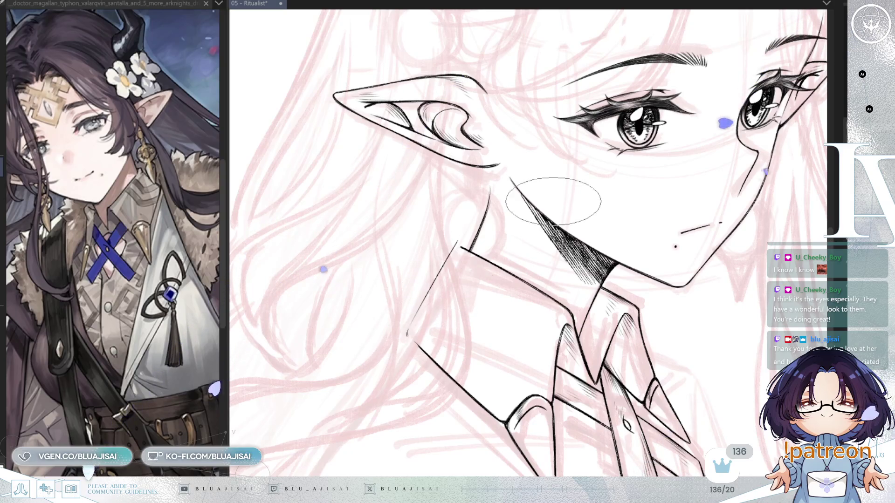
pyautogui.press('h')
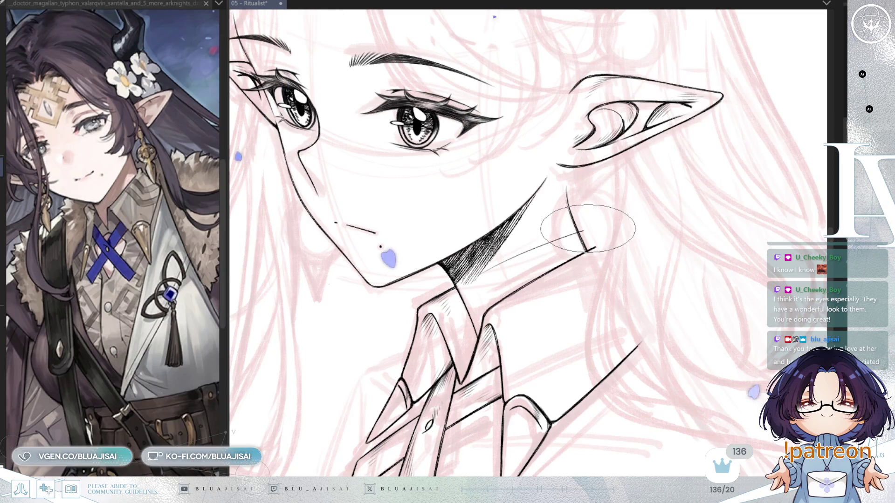
pyautogui.press('m')
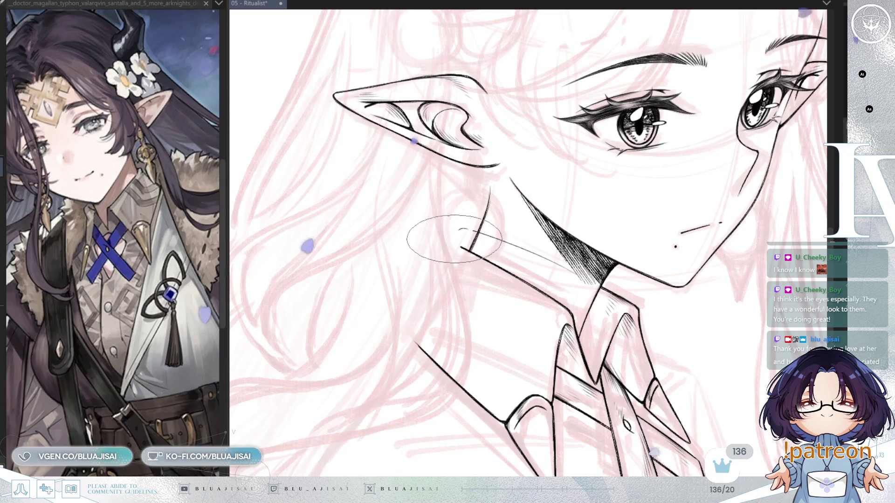
pyautogui.press('6')
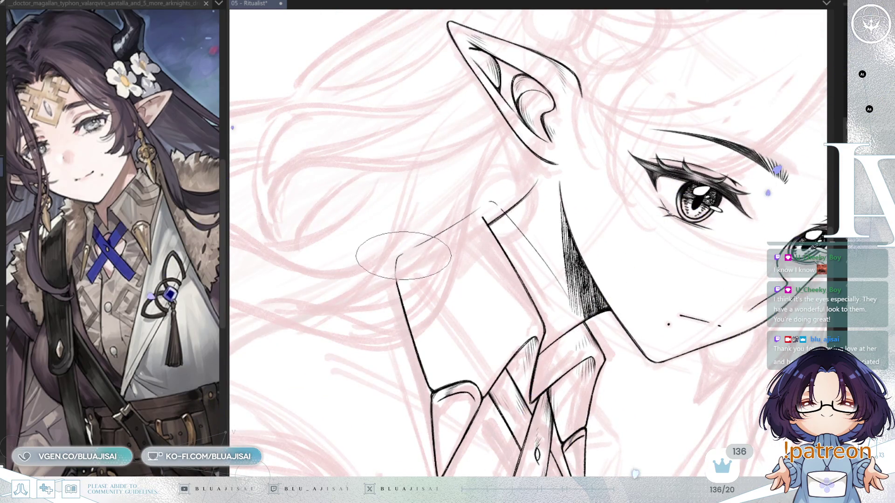
pyautogui.press('6')
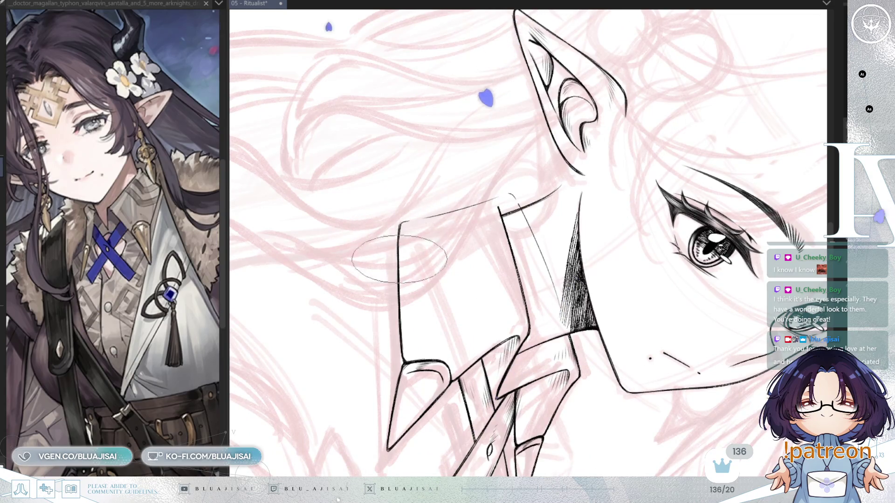
# - Rotate the view back toward upright, zoom in, and mirror the canvas
pyautogui.press('4')
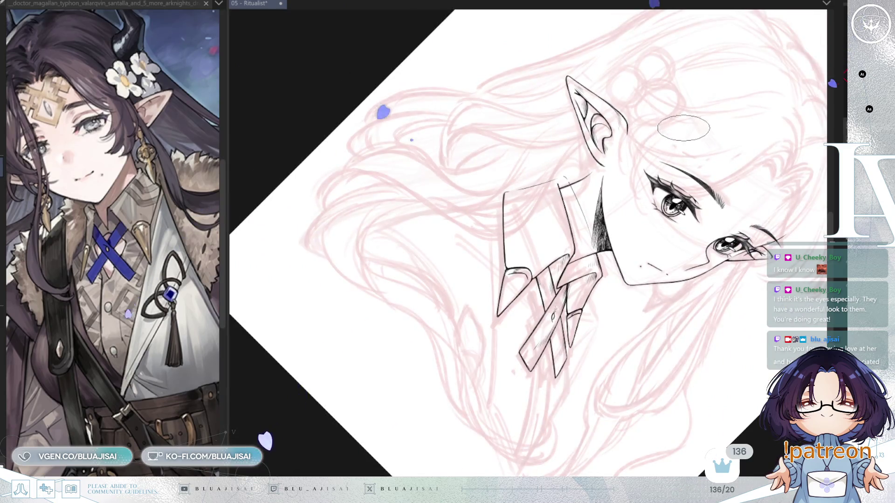
pyautogui.press('4')
pyautogui.press('4')
pyautogui.press('4')
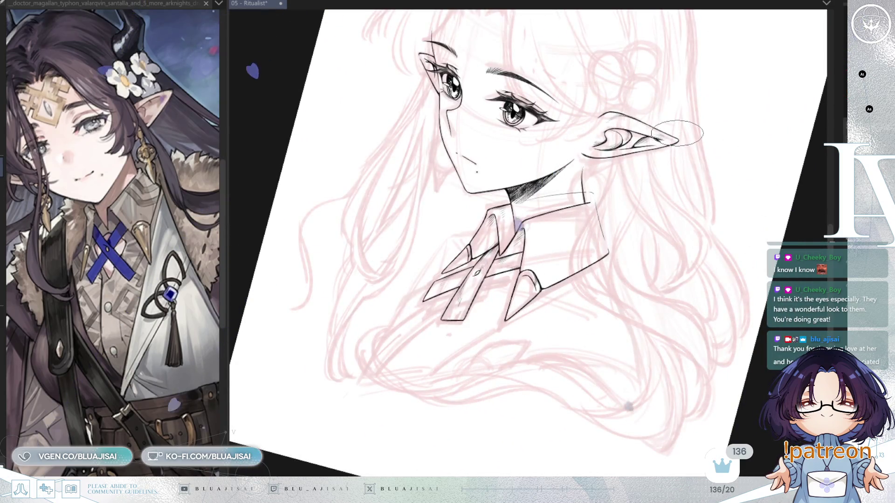
pyautogui.press('4')
pyautogui.scroll(5, 576, 197)
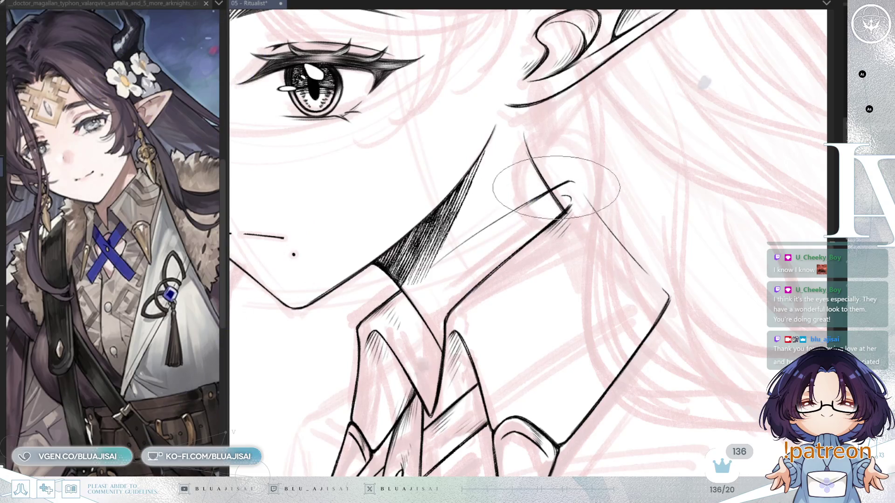
pyautogui.press('h')
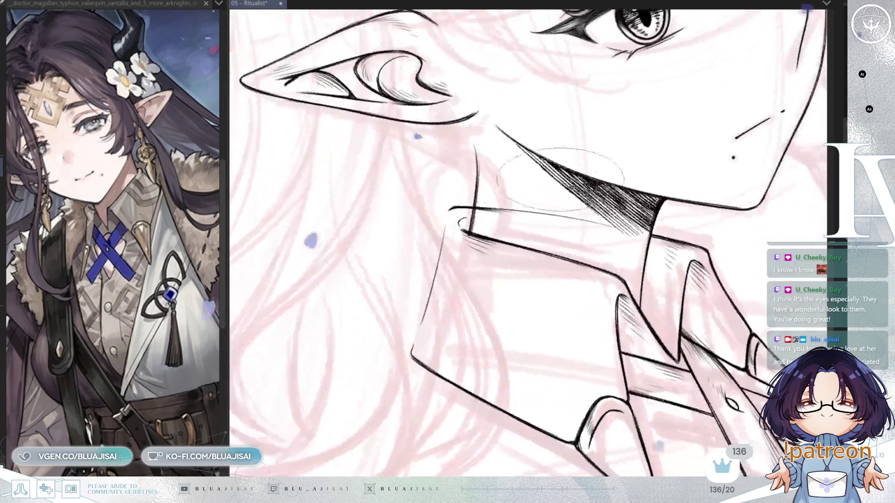
# - Join the collar lines with a rounded corner, turning the view until the collar sits upright
pyautogui.moveTo(452, 208); pyautogui.dragTo(445, 233)
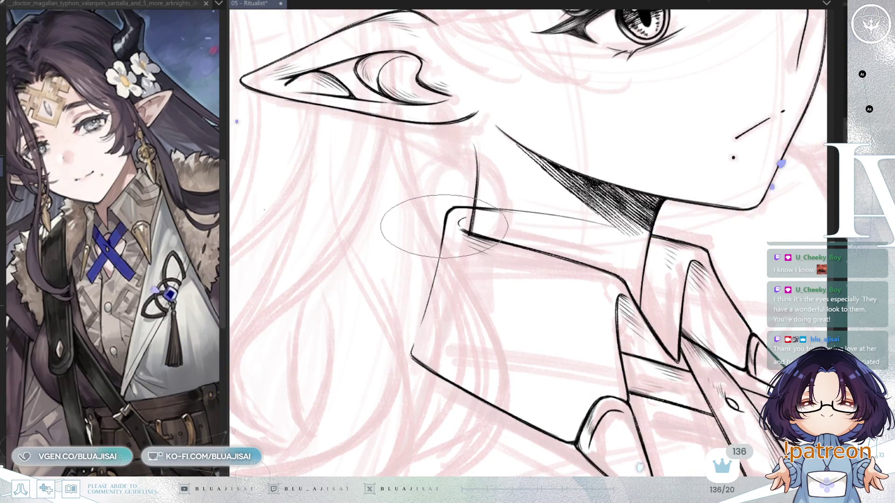
pyautogui.moveTo(443, 226); pyautogui.dragTo(449, 260)
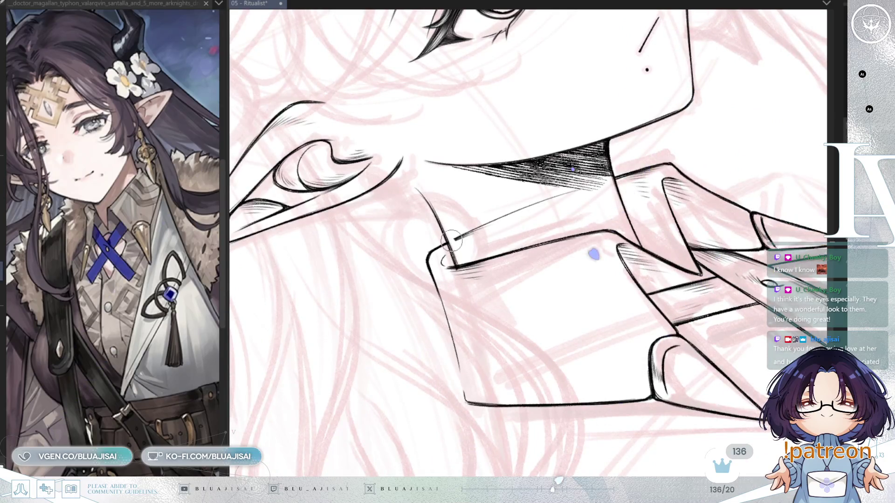
pyautogui.moveTo(469, 325); pyautogui.dragTo(464, 280)
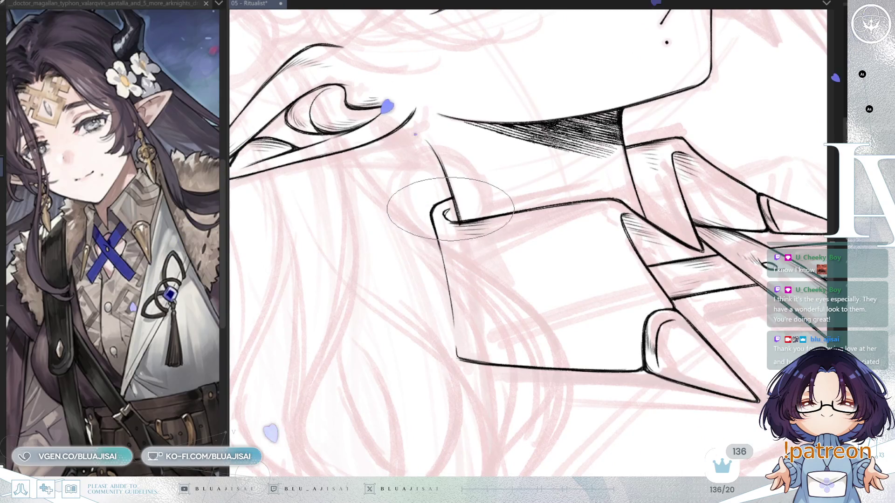
pyautogui.moveTo(448, 217); pyautogui.dragTo(431, 257)
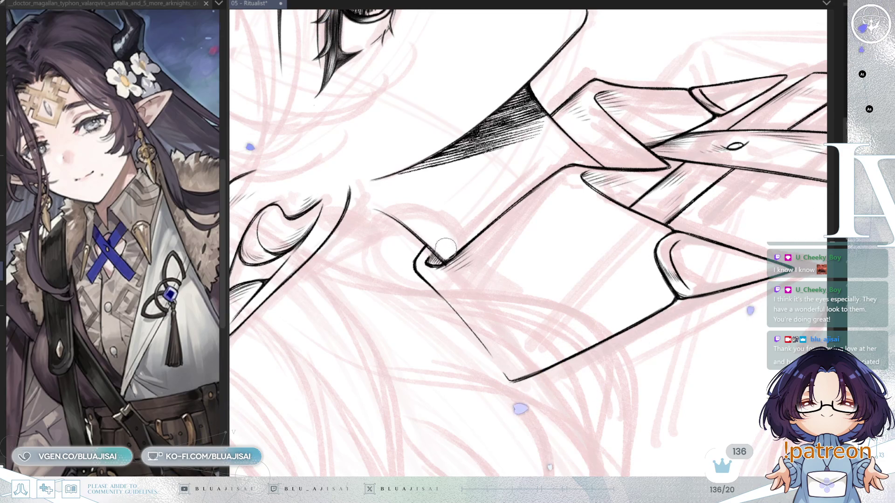
pyautogui.moveTo(444, 252); pyautogui.dragTo(528, 181)
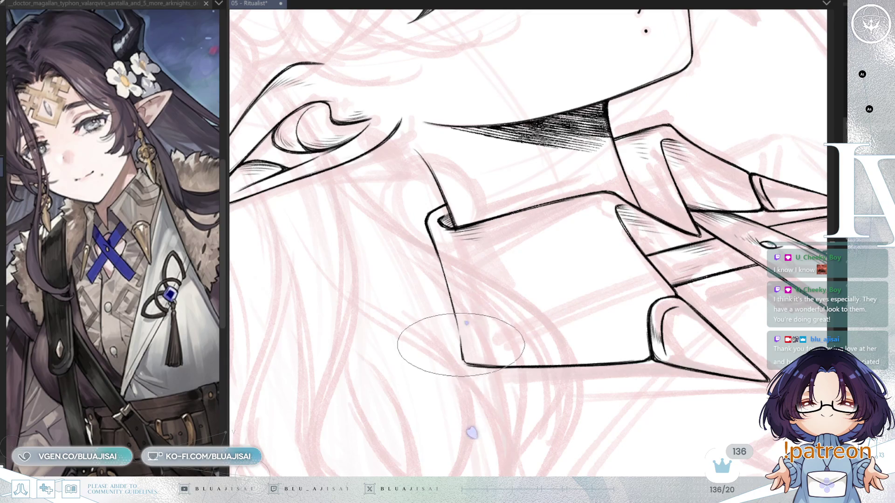
pyautogui.moveTo(489, 343)
pyautogui.mouseDown()
pyautogui.moveTo(519, 299)
pyautogui.moveTo(619, 230)
pyautogui.moveTo(519, 259)
pyautogui.mouseUp()
pyautogui.press('-')
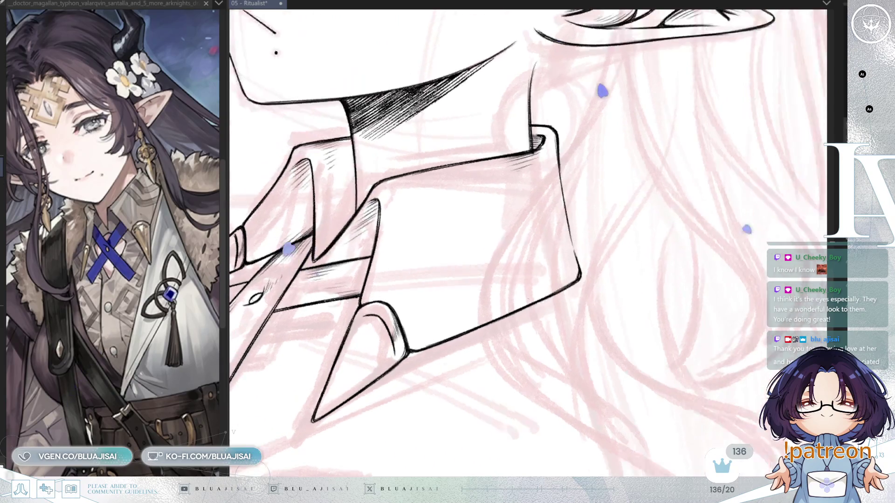
# - Zoom out and mirror the view to check the drawing's balance
pyautogui.hotkey('ctrl', '-')
pyautogui.scroll(5, 534, 280)
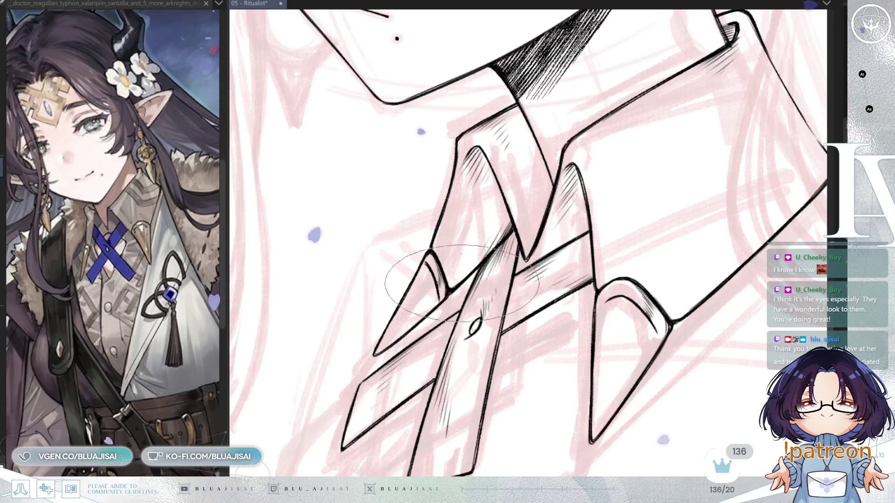
pyautogui.scroll(-1, 606, 237)
pyautogui.scroll(-2, 606, 237)
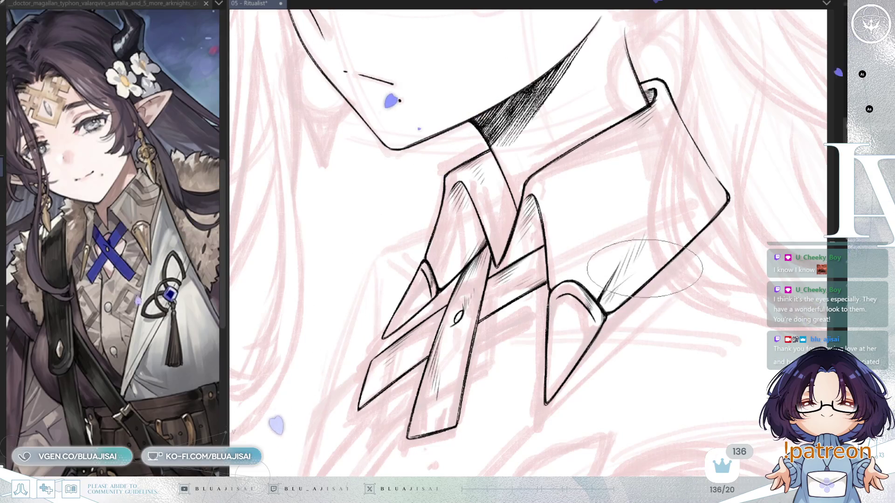
pyautogui.scroll(-1, 641, 271)
pyautogui.scroll(-2, 671, 224)
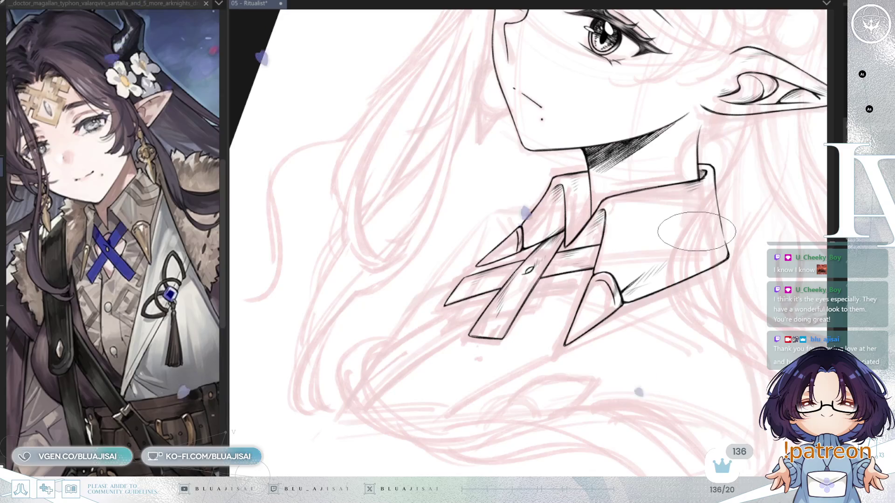
pyautogui.press('h')
pyautogui.scroll(-1, 694, 233)
pyautogui.scroll(3, 507, 226)
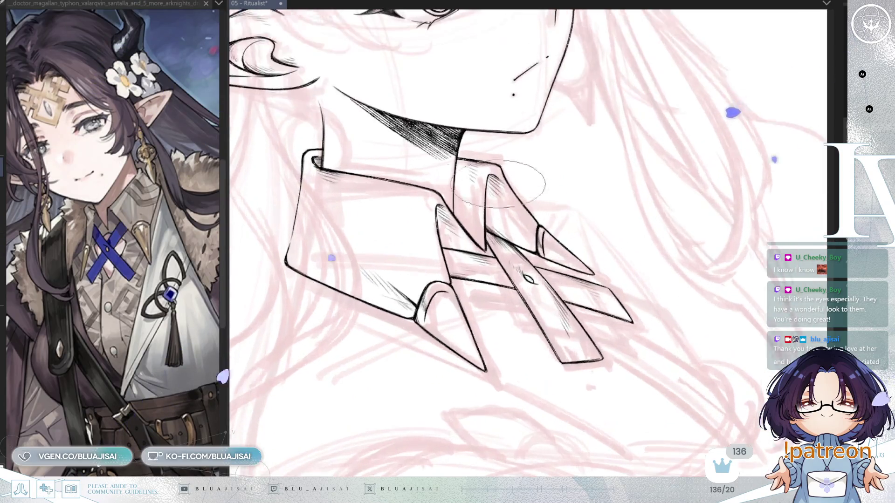
# - Swap between the fine-line pen and the large flat elliptical brush, rotating the view about 15° counter-clockwise
pyautogui.press(']')
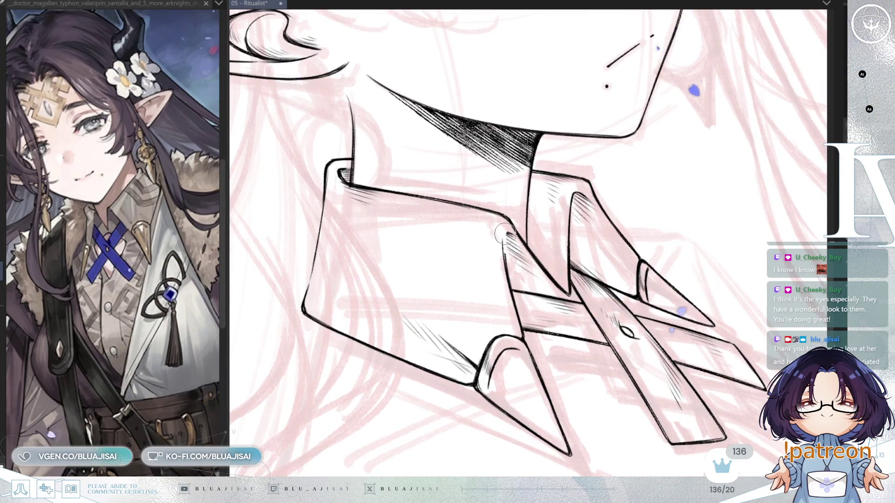
pyautogui.press(']')
pyautogui.press(']')
pyautogui.press(']')
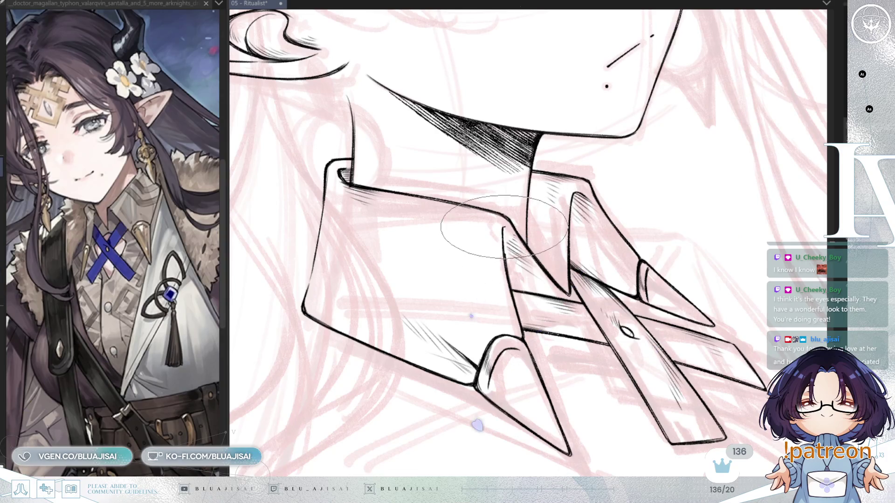
pyautogui.press('h')
pyautogui.press('[')
pyautogui.press('[')
pyautogui.press('[')
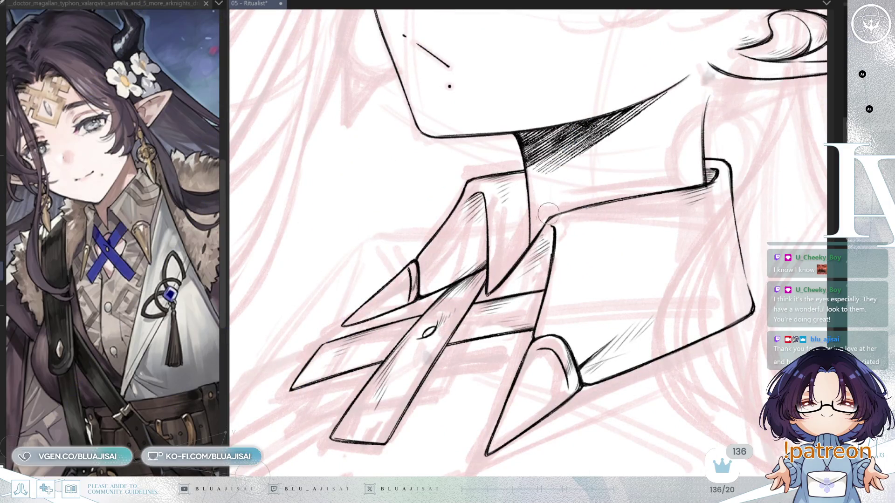
pyautogui.press(']')
pyautogui.press(']')
pyautogui.press(']')
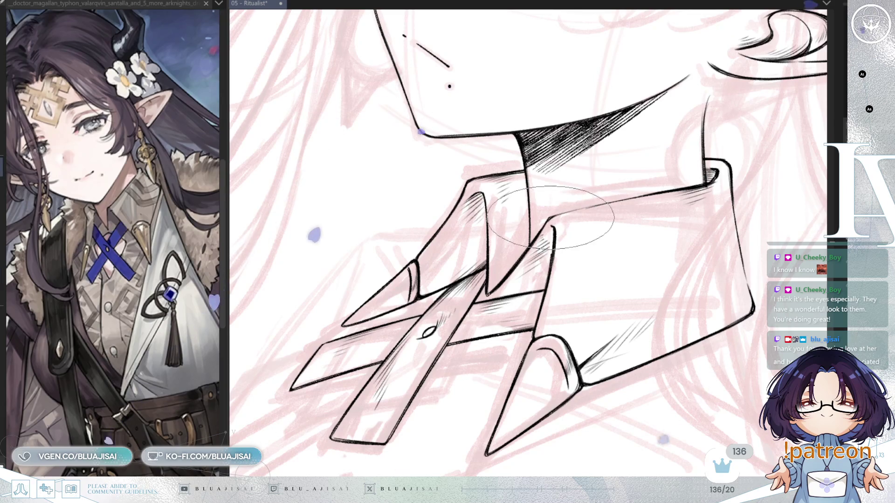
pyautogui.press('Delete')
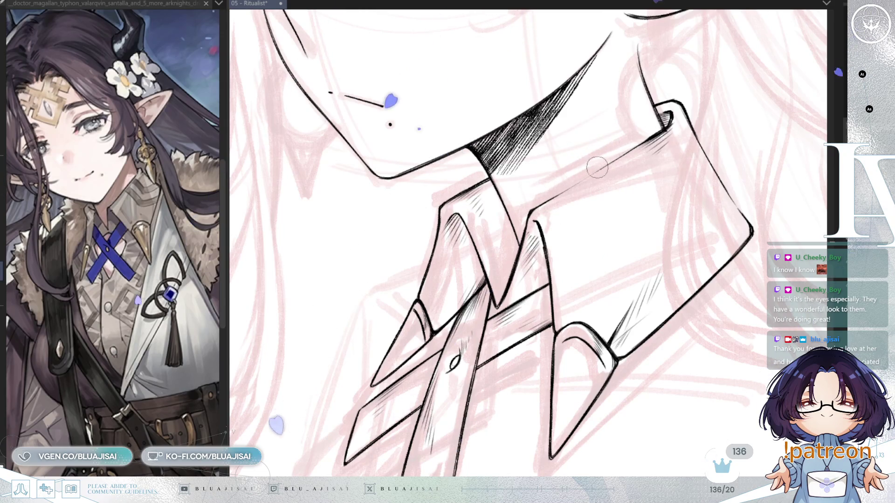
pyautogui.press(']')
pyautogui.press(']')
pyautogui.press(']')
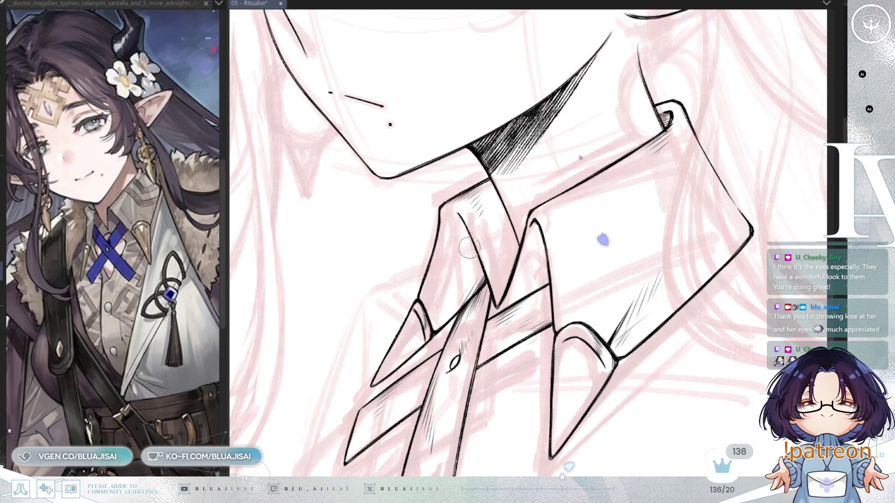
pyautogui.press('p')
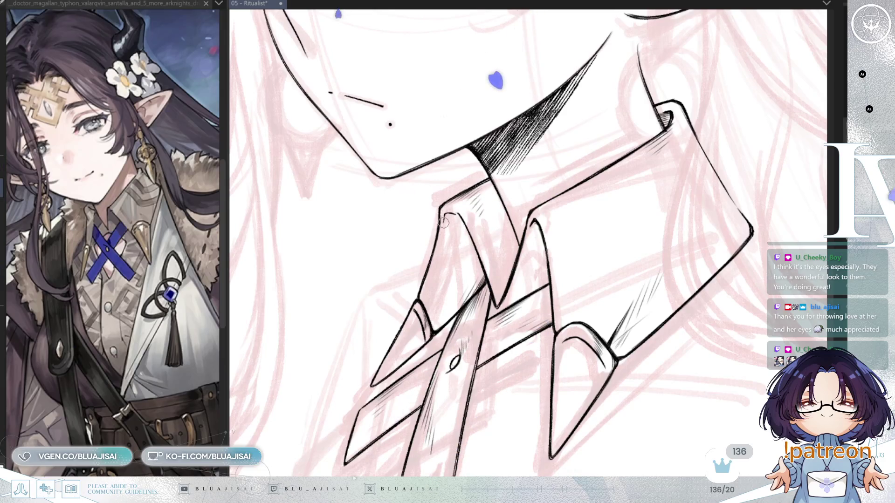
pyautogui.press('e')
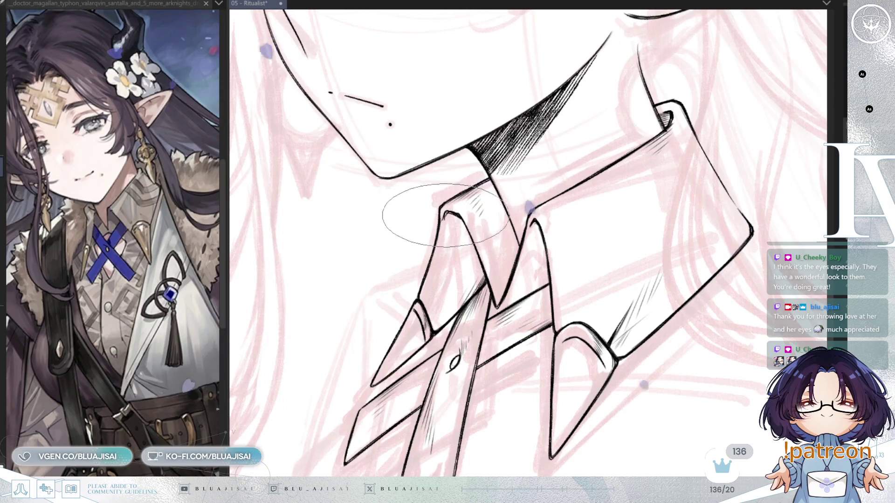
pyautogui.scroll(-3, 698, 200)
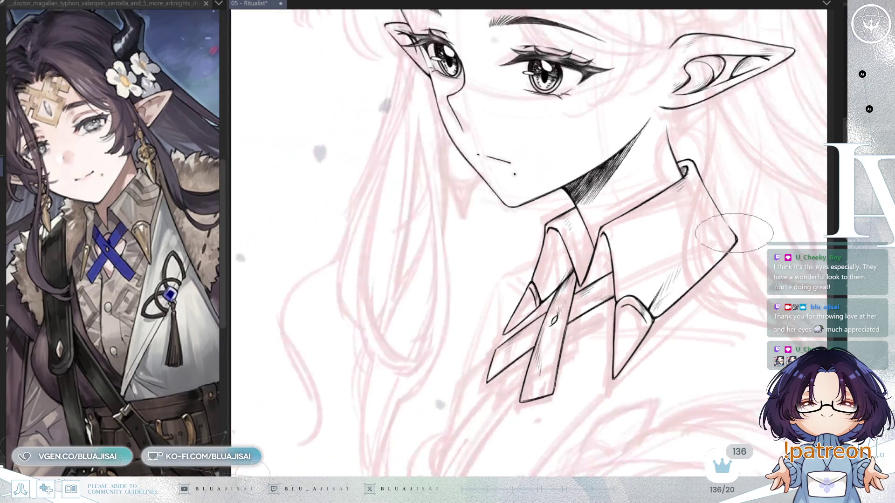
pyautogui.moveTo(690, 252); pyautogui.dragTo(662, 272)
pyautogui.press('h')
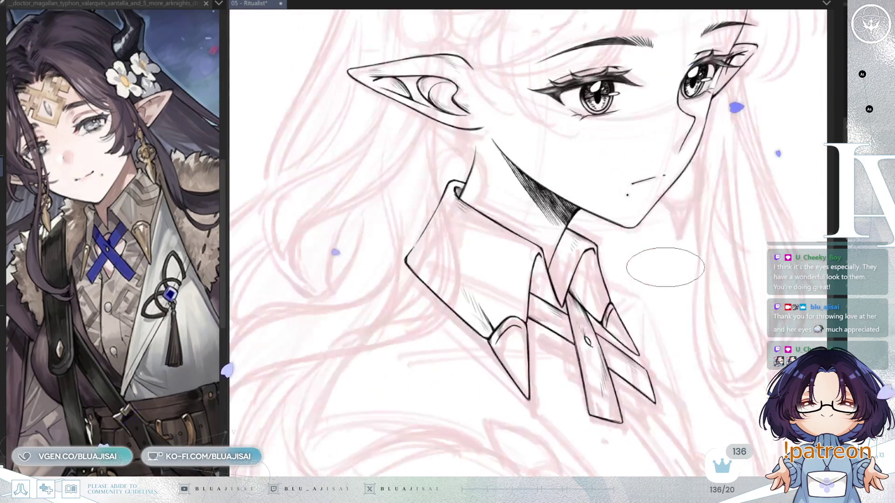
pyautogui.scroll(-3, 676, 257)
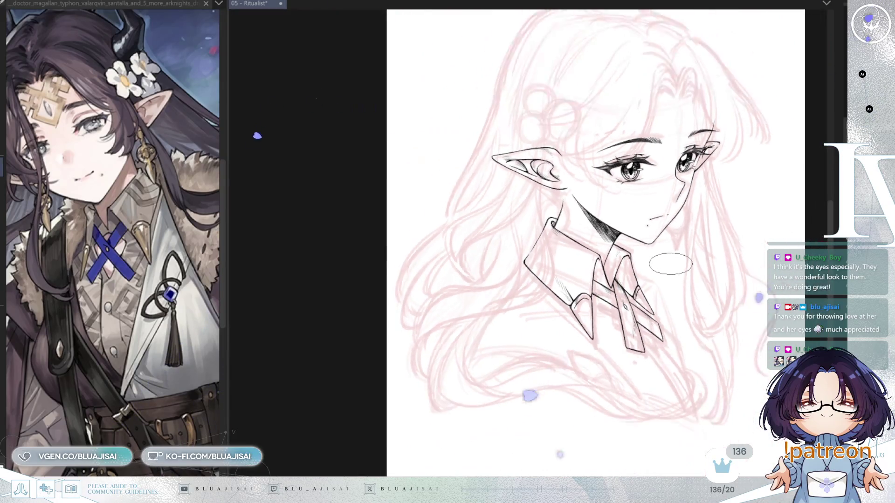
pyautogui.moveTo(669, 264); pyautogui.dragTo(647, 241)
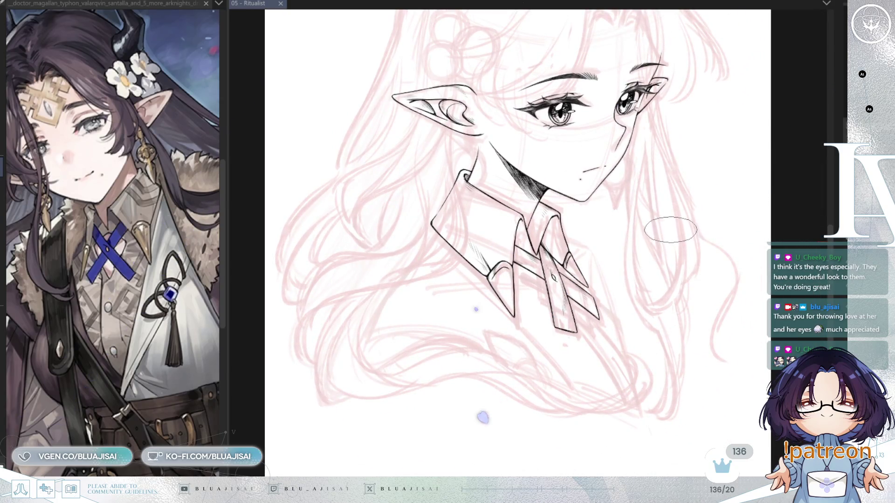
pyautogui.scroll(2, 466, 140)
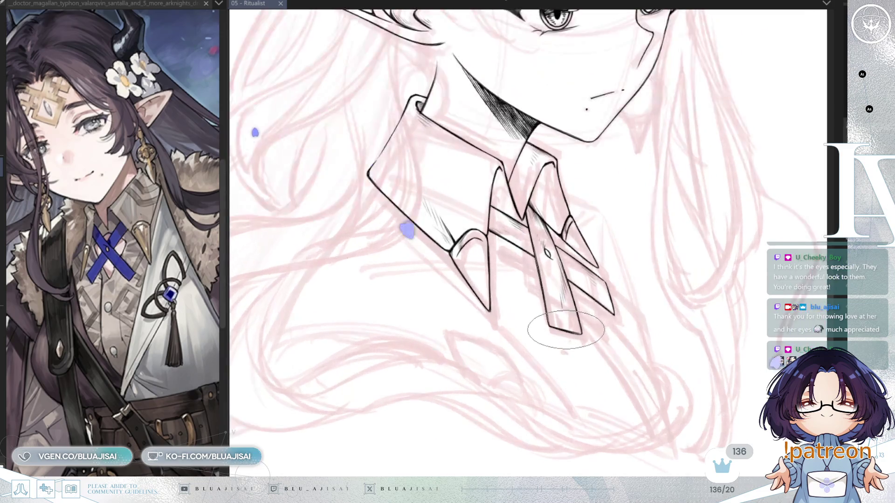
pyautogui.press('h')
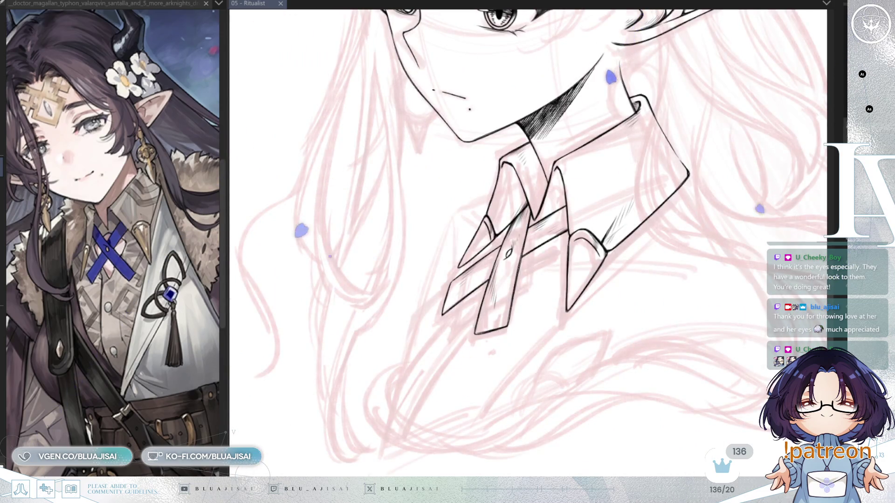
pyautogui.scroll(3, 552, 205)
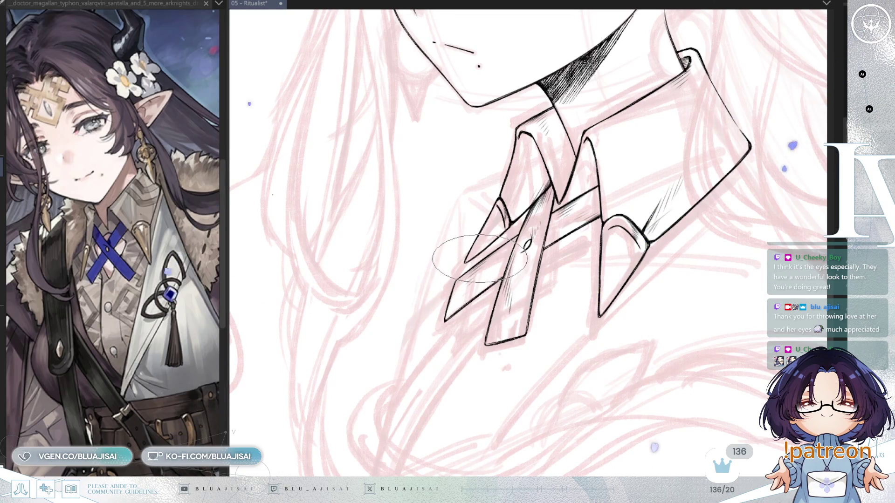
pyautogui.moveTo(451, 345); pyautogui.dragTo(475, 271)
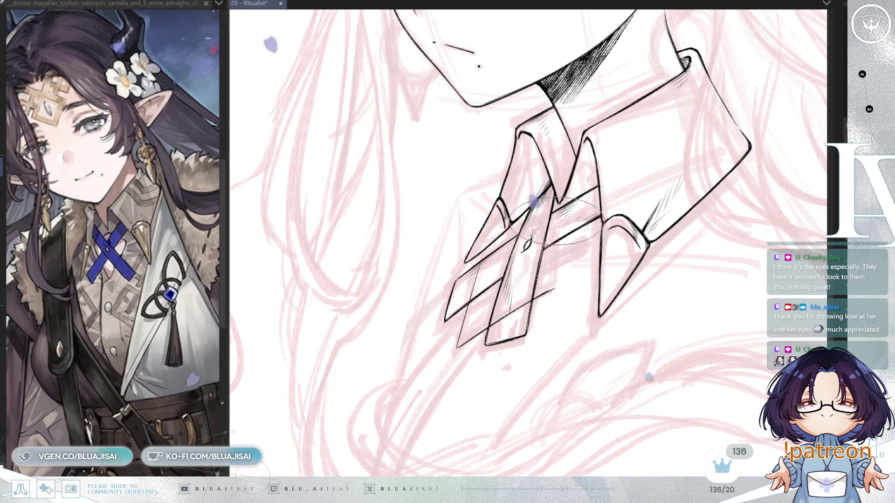
# - Stroke a thin line down the crossed tie straps, then rotate and zoom out to check it
pyautogui.moveTo(555, 282); pyautogui.dragTo(556, 220)
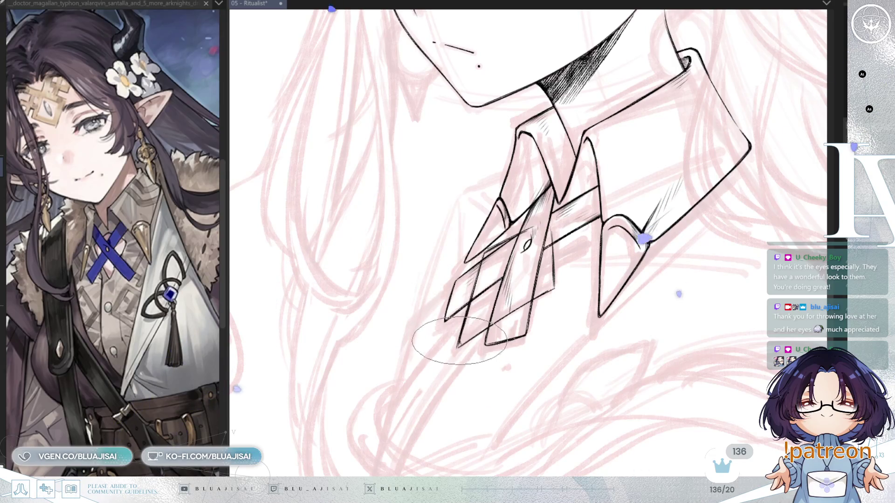
pyautogui.press('-')
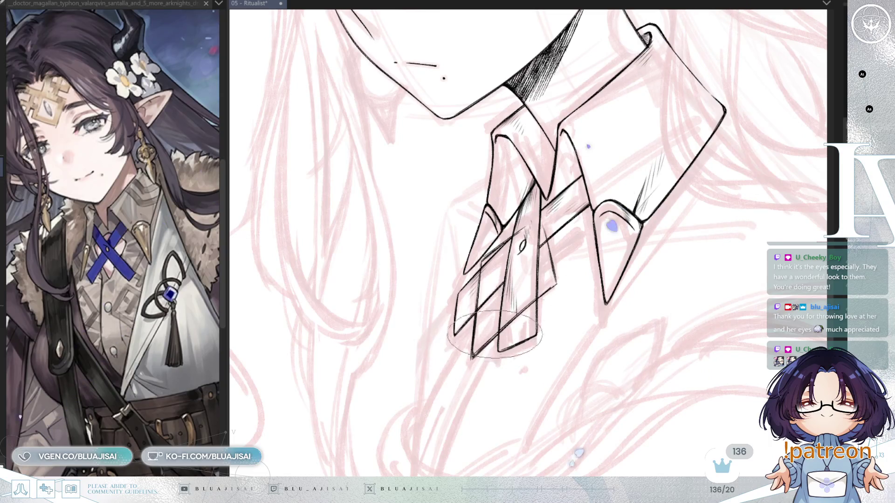
pyautogui.press('^')
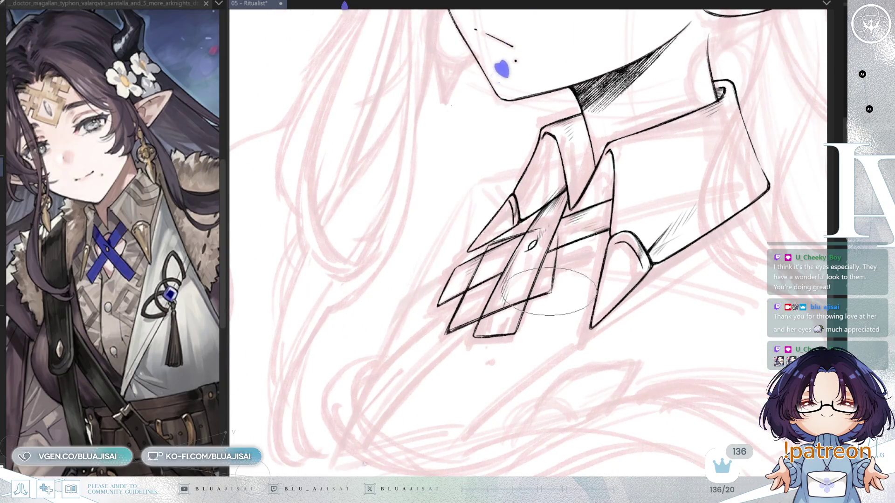
pyautogui.scroll(1, 553, 280)
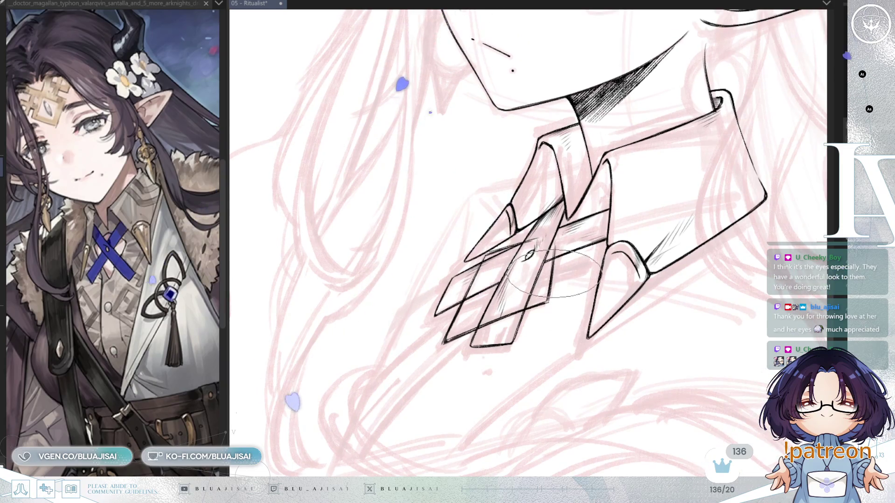
pyautogui.press('-')
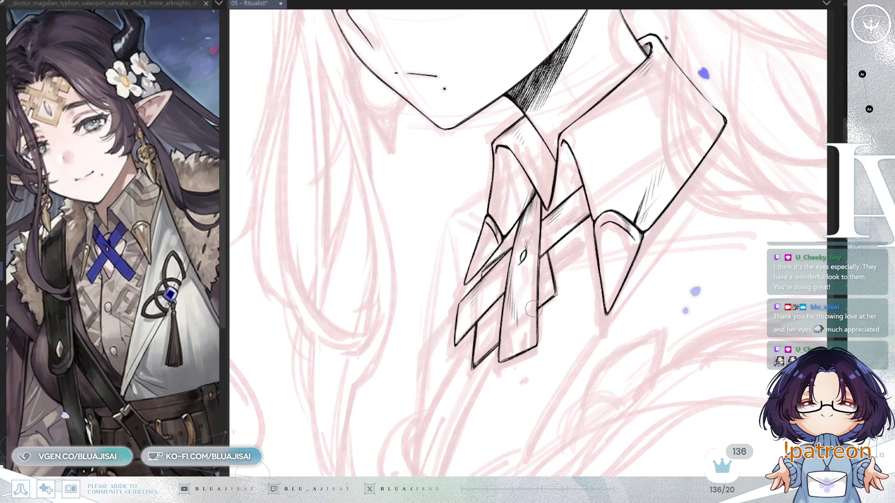
pyautogui.scroll(-3, 532, 303)
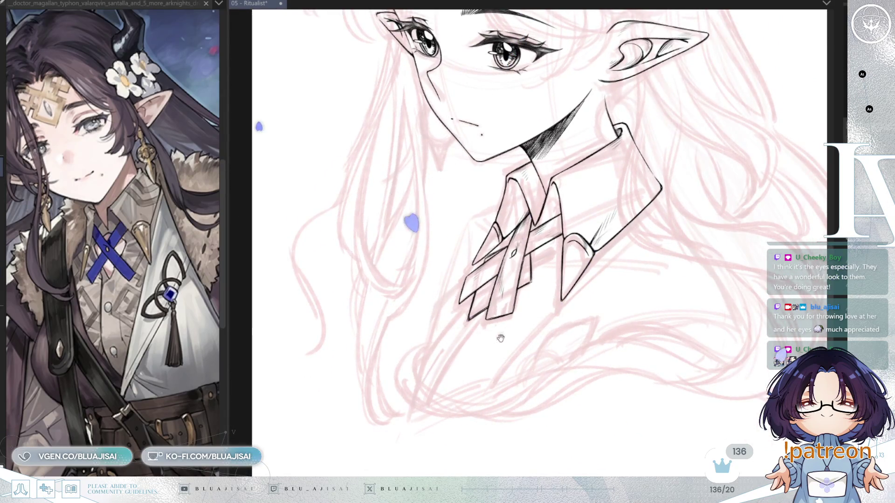
pyautogui.scroll(3, 490, 254)
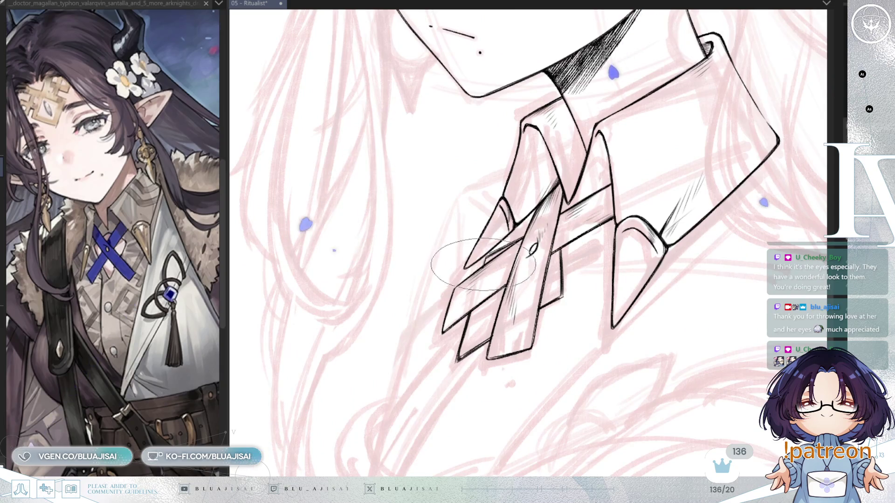
pyautogui.scroll(-3, 486, 255)
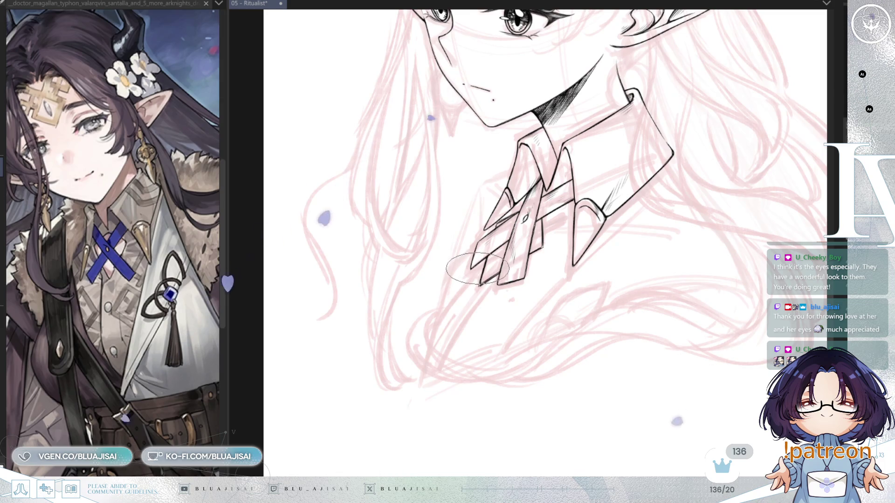
pyautogui.scroll(1, 478, 269)
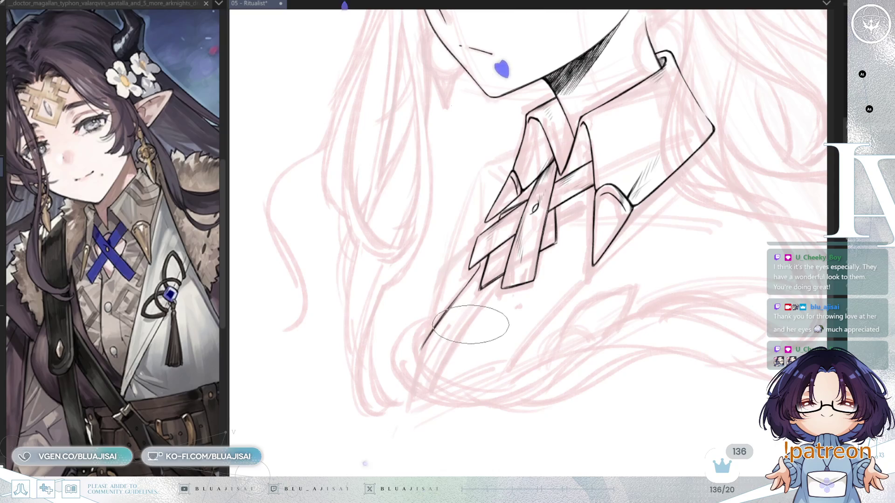
# - Ink two long lapel edge lines running down-left from the tie
pyautogui.moveTo(497, 290); pyautogui.dragTo(478, 316)
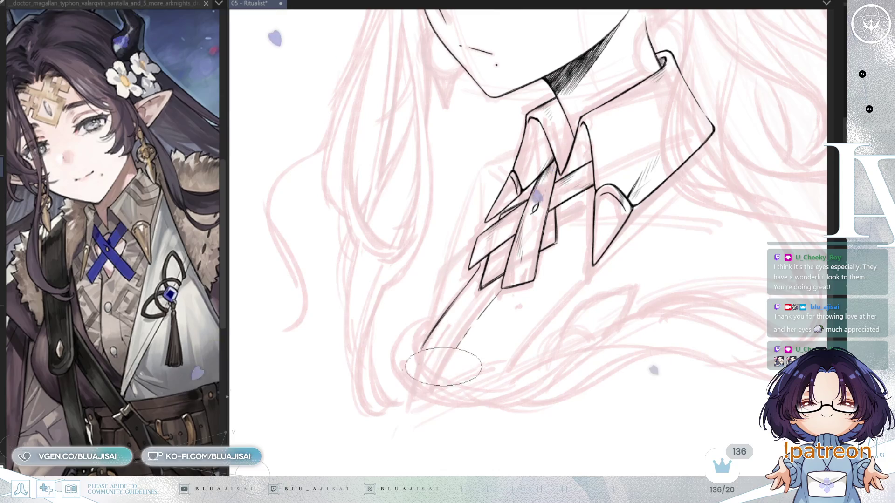
pyautogui.moveTo(427, 390); pyautogui.dragTo(474, 319)
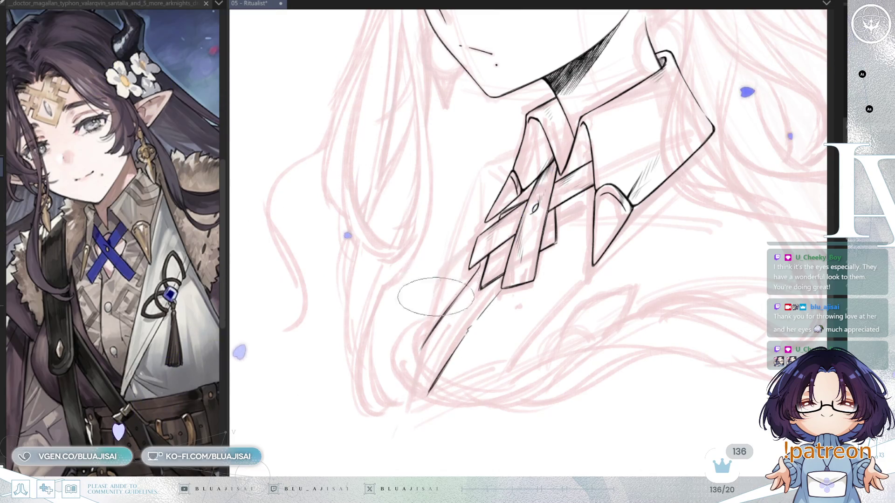
pyautogui.moveTo(409, 291); pyautogui.dragTo(399, 309)
pyautogui.moveTo(366, 344); pyautogui.dragTo(445, 244)
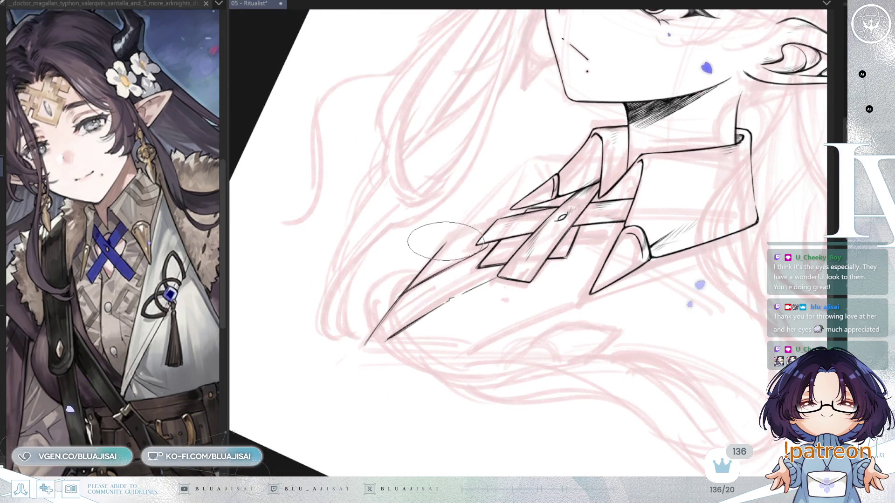
pyautogui.moveTo(395, 302); pyautogui.dragTo(477, 369)
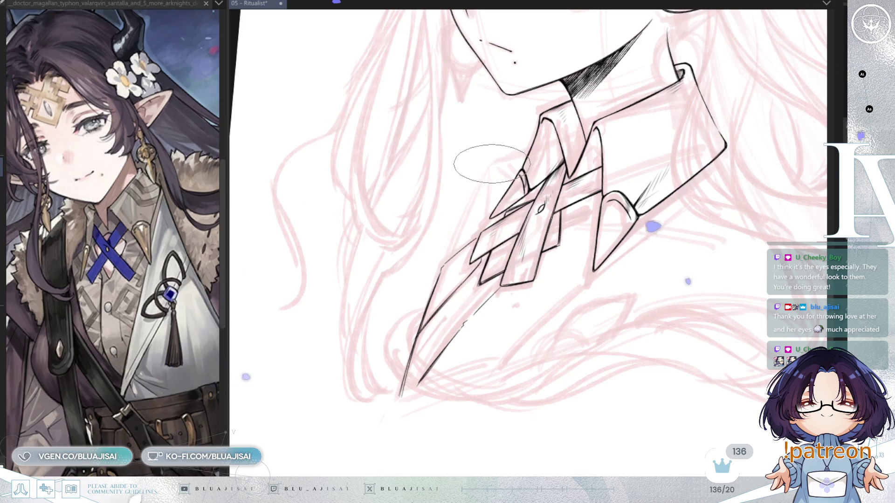
# - Add short ink strokes along the collar lines, undoing a stray squiggle
pyautogui.moveTo(487, 169); pyautogui.dragTo(490, 165)
pyautogui.hotkey('ctrl', 'z')
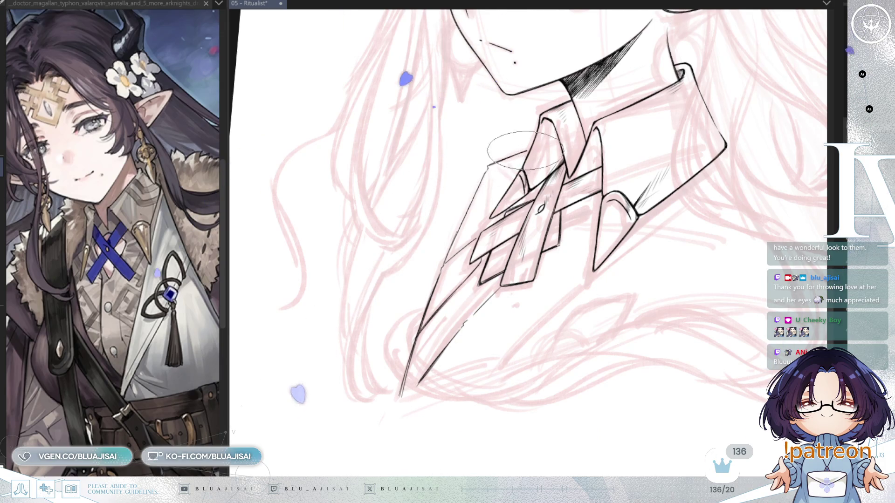
pyautogui.moveTo(608, 206); pyautogui.dragTo(513, 317)
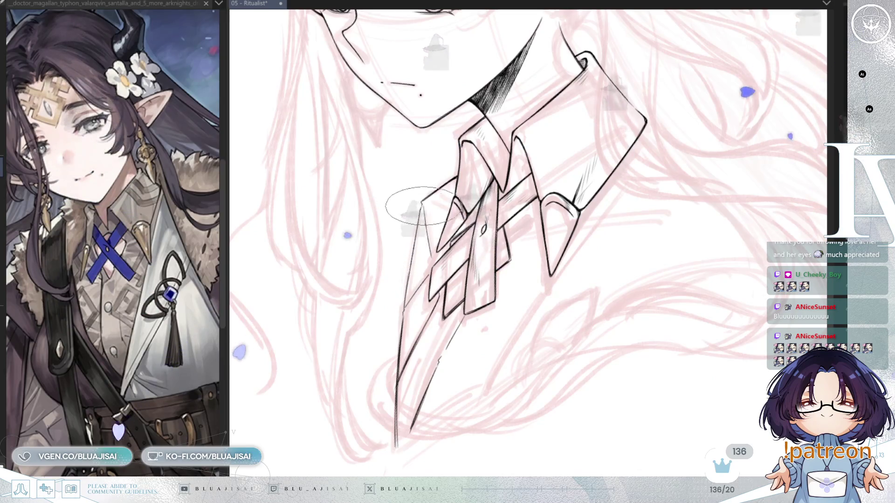
pyautogui.moveTo(434, 254); pyautogui.dragTo(433, 235)
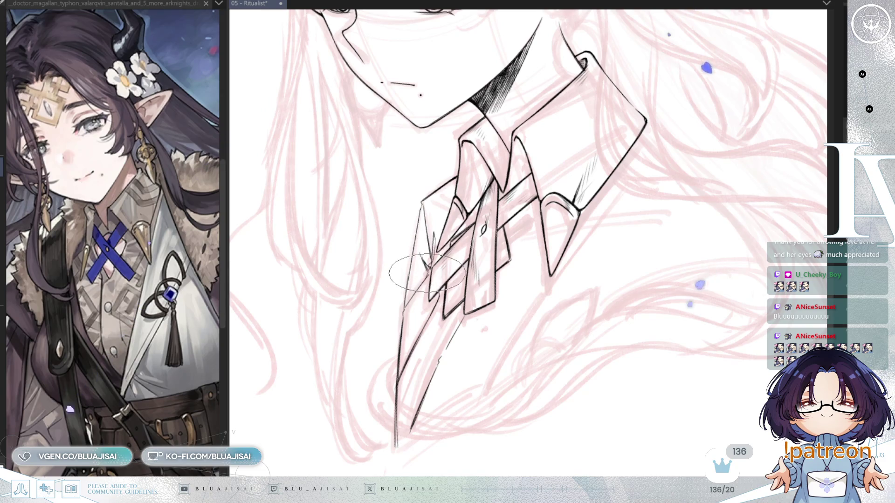
pyautogui.moveTo(565, 347); pyautogui.dragTo(557, 281)
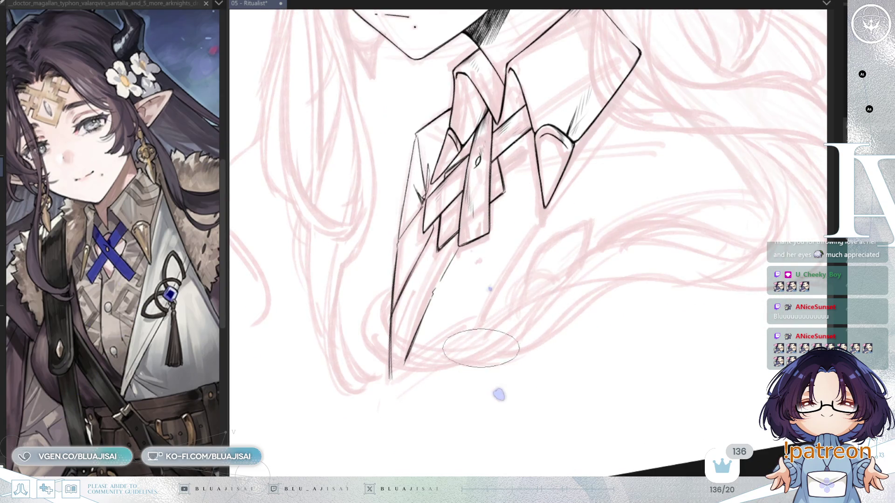
# - Draw the lapel's long lower edge, undoing and redrawing it twice until the length is right
pyautogui.press('Delete')
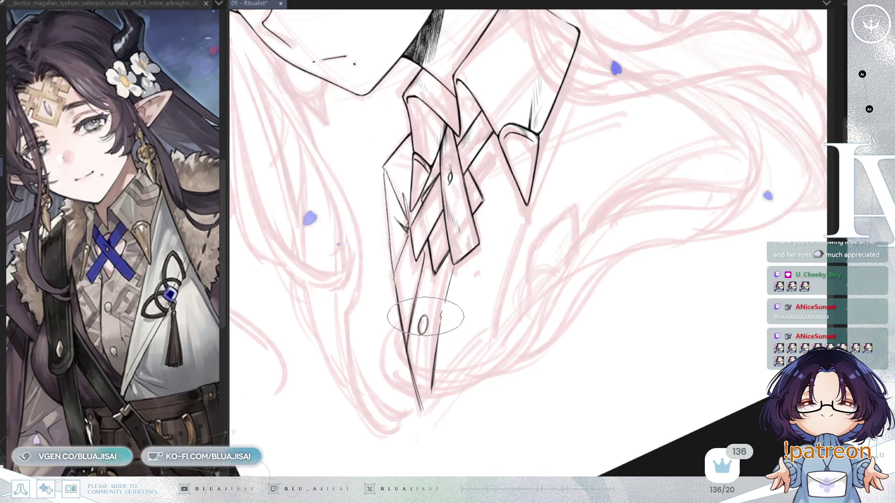
pyautogui.scroll(1, 425, 316)
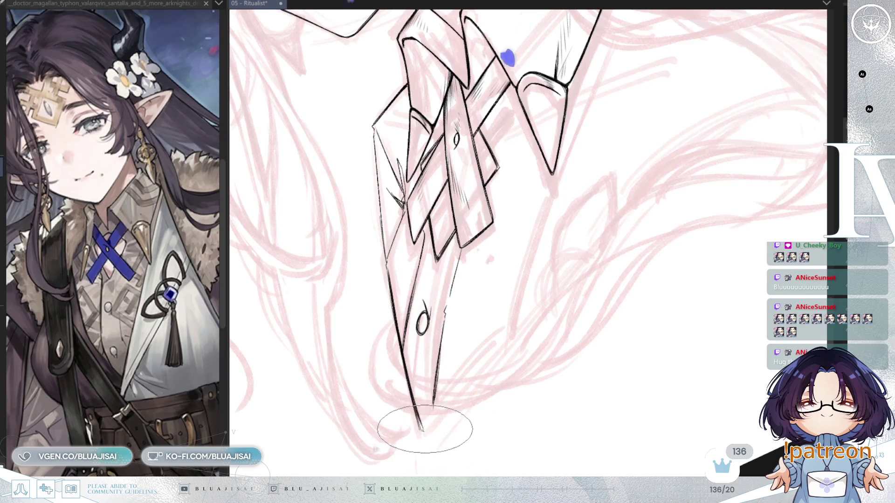
pyautogui.press('^')
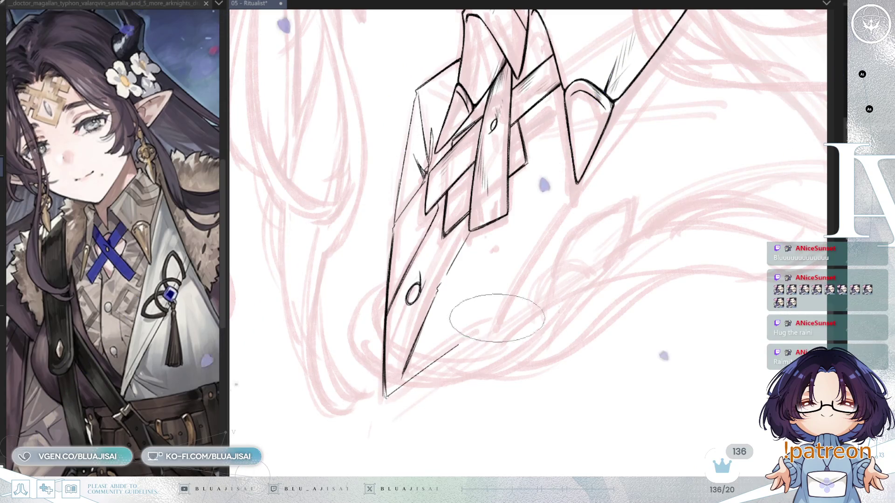
pyautogui.moveTo(605, 278); pyautogui.dragTo(526, 320)
pyautogui.press('-')
pyautogui.moveTo(419, 368); pyautogui.dragTo(571, 268)
pyautogui.hotkey('ctrl', 'z')
pyautogui.moveTo(386, 385); pyautogui.dragTo(615, 233)
pyautogui.hotkey('ctrl', 'z')
pyautogui.moveTo(387, 384); pyautogui.dragTo(692, 198)
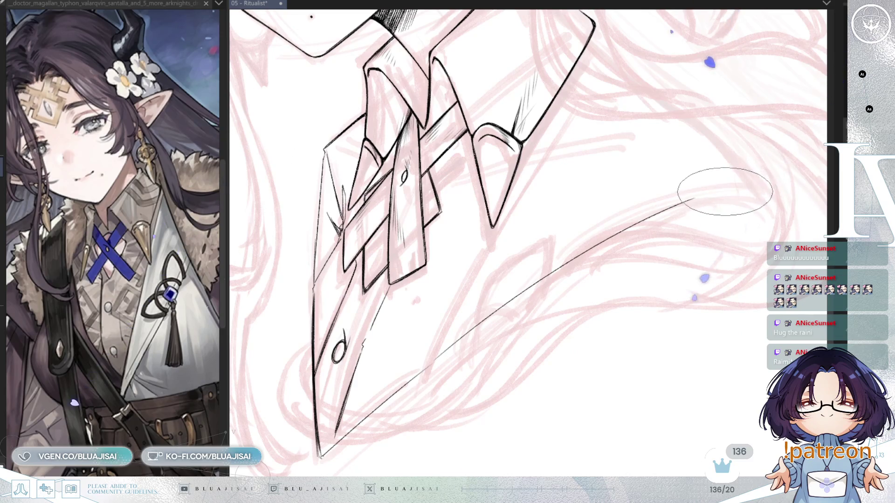
pyautogui.scroll(-2, 726, 192)
# - Mirror the canvas to check proportions, then pan and straighten the view
pyautogui.press('h')
pyautogui.moveTo(412, 246); pyautogui.dragTo(580, 288)
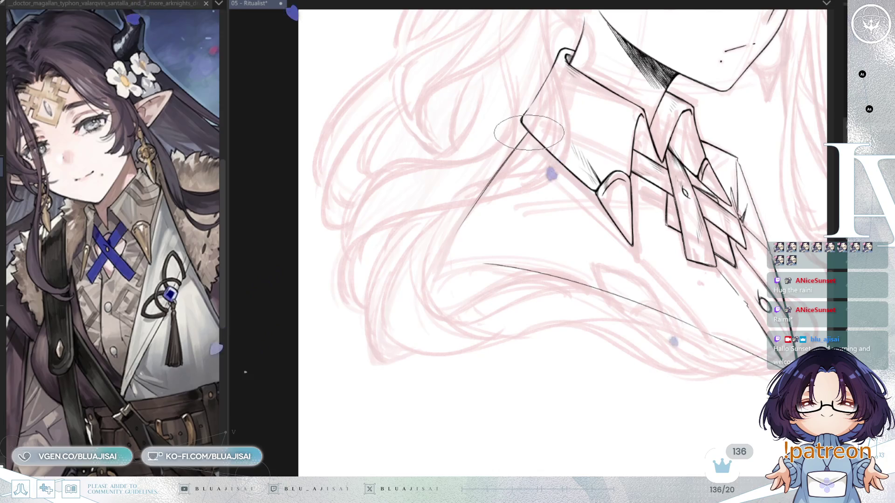
# - Add short hatch strokes over the crossed straps, then turn the canvas so the lapel points down
pyautogui.press('h')
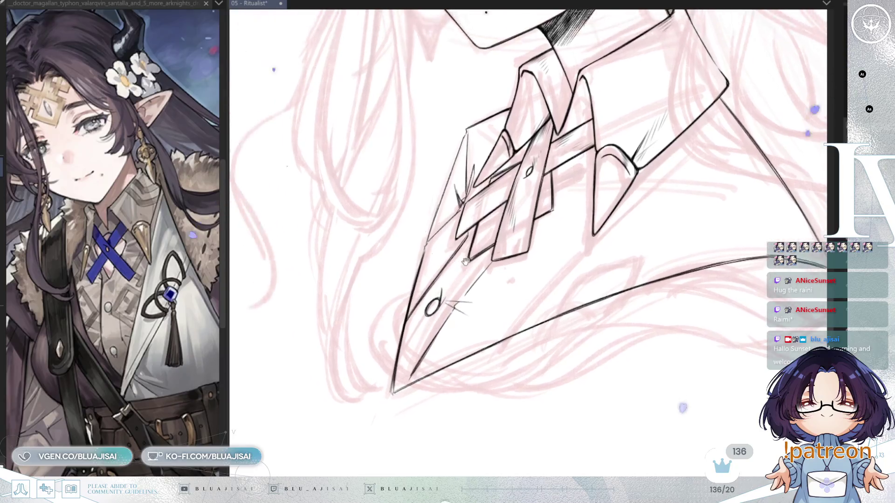
pyautogui.scroll(2, 461, 140)
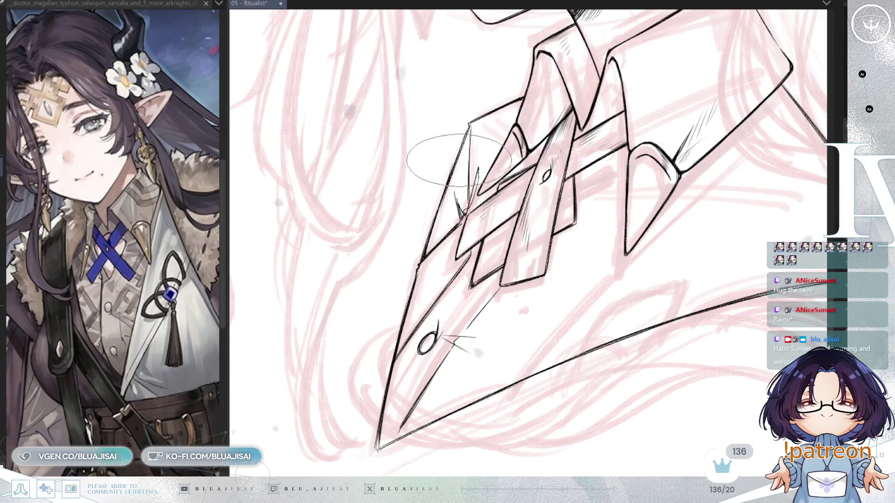
pyautogui.moveTo(449, 200); pyautogui.dragTo(459, 180)
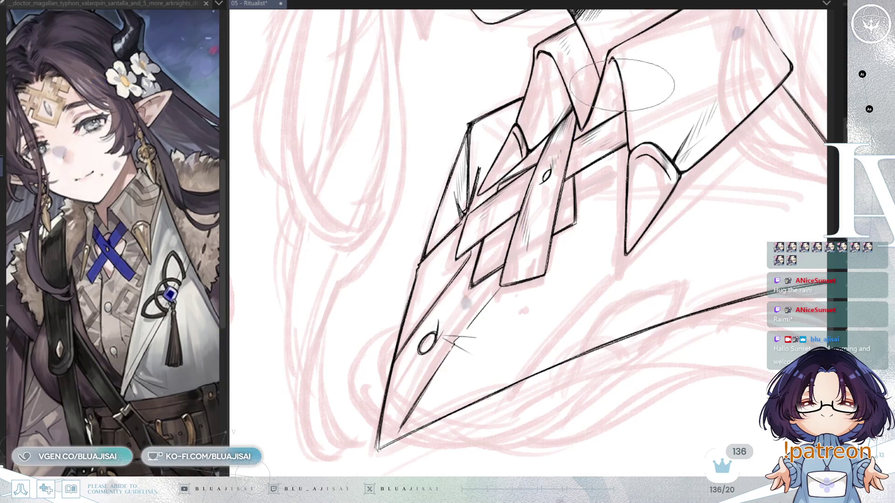
pyautogui.scroll(-3, 474, 197)
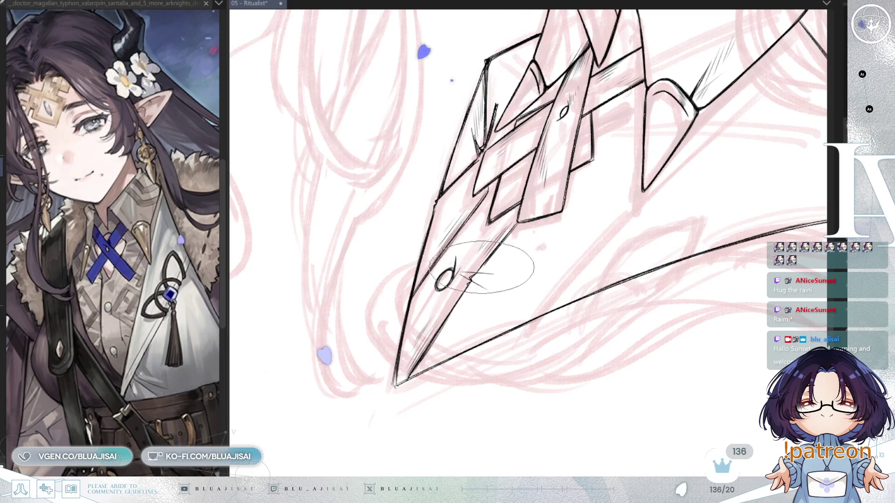
pyautogui.press('Delete')
pyautogui.press('Delete')
pyautogui.press('Delete')
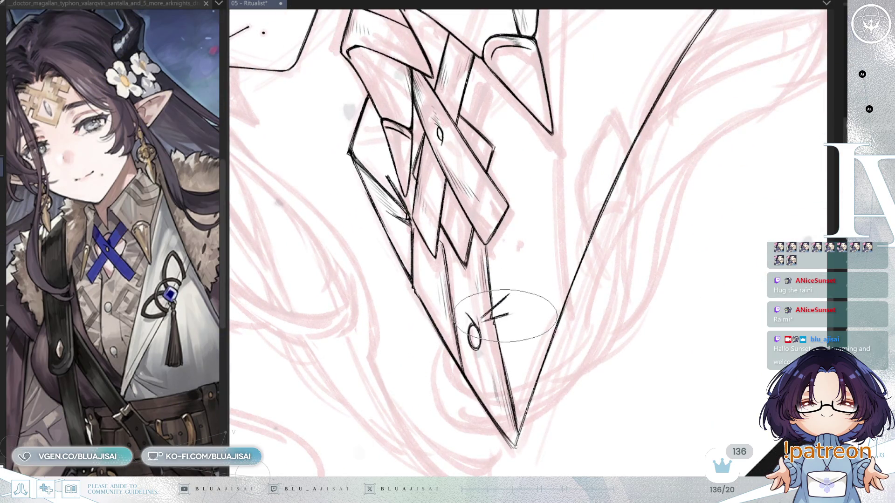
# - Ink a long straight line along the lapel, redrawn once, extending to the collar flap's outer corner
pyautogui.press('Insert')
pyautogui.press('Insert')
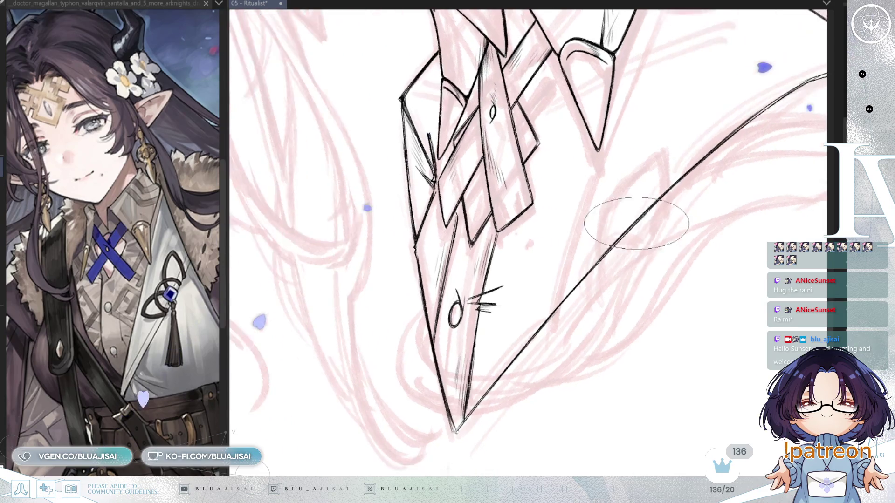
pyautogui.press('Insert')
pyautogui.press('Insert')
pyautogui.press('Insert')
pyautogui.moveTo(520, 265); pyautogui.dragTo(567, 248)
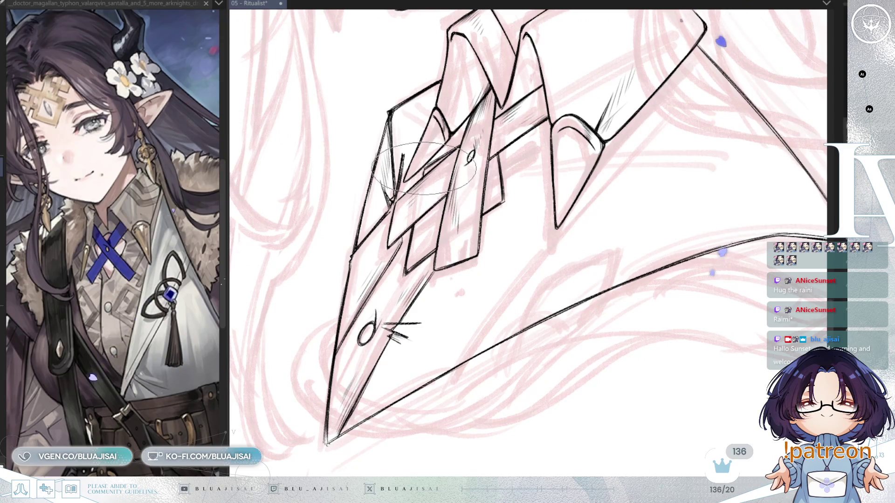
pyautogui.moveTo(540, 344)
pyautogui.mouseDown()
pyautogui.moveTo(496, 314)
pyautogui.moveTo(619, 169)
pyautogui.moveTo(479, 289)
pyautogui.mouseUp()
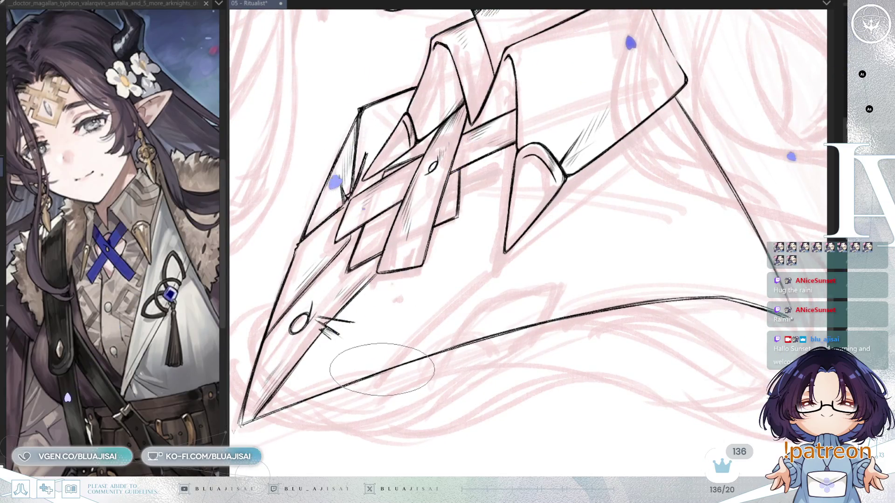
pyautogui.moveTo(381, 372); pyautogui.dragTo(566, 219)
pyautogui.hotkey('ctrl', 'z')
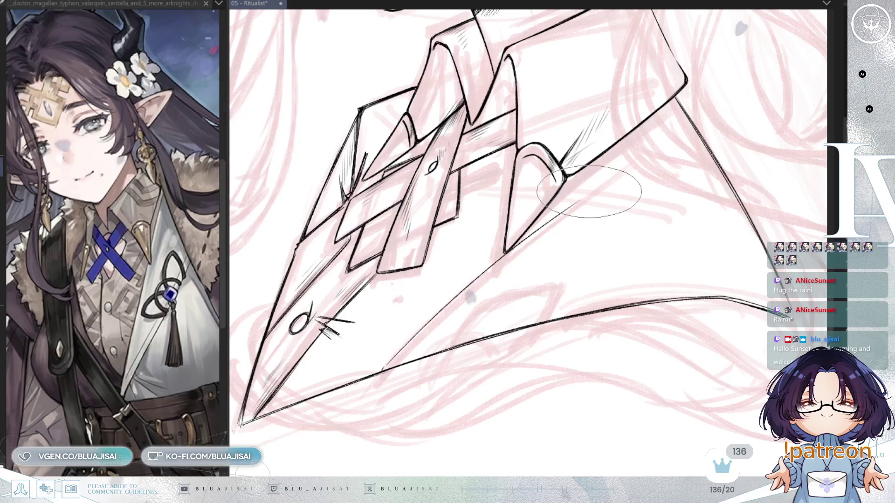
pyautogui.moveTo(382, 370); pyautogui.dragTo(551, 222)
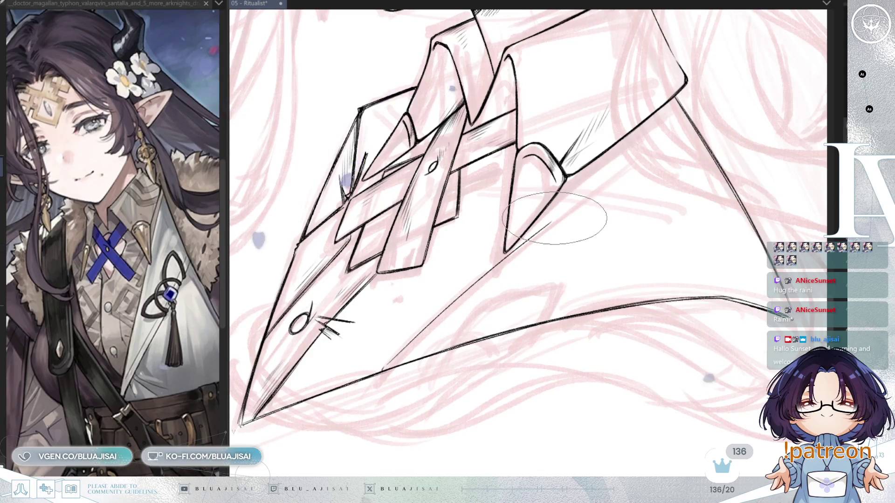
pyautogui.moveTo(690, 136); pyautogui.dragTo(552, 222)
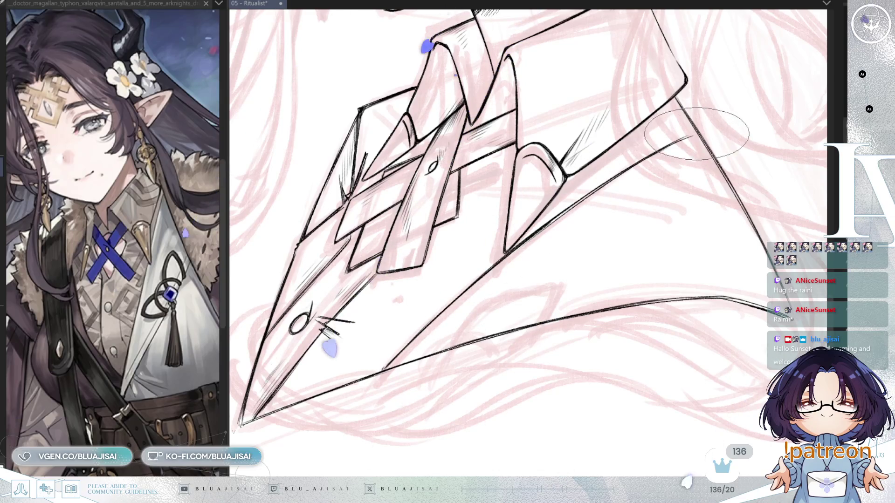
pyautogui.moveTo(696, 123); pyautogui.dragTo(679, 216)
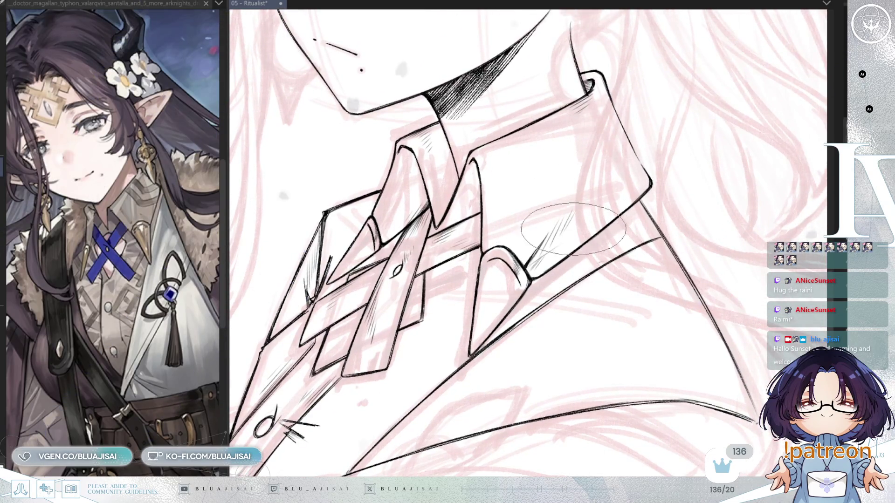
# - Add a few fine vertical hatch strokes to shade the collar
pyautogui.moveTo(559, 238); pyautogui.dragTo(561, 234)
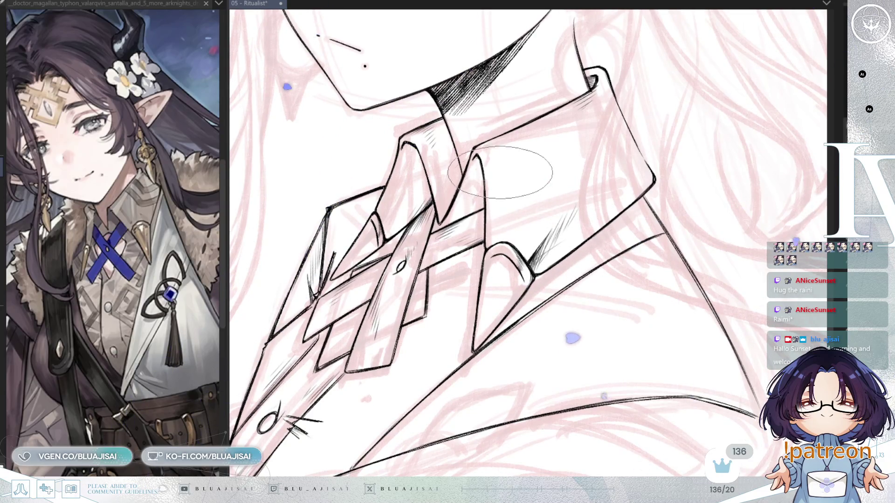
pyautogui.moveTo(501, 167)
pyautogui.mouseDown()
pyautogui.moveTo(508, 214)
pyautogui.moveTo(505, 201)
pyautogui.mouseUp()
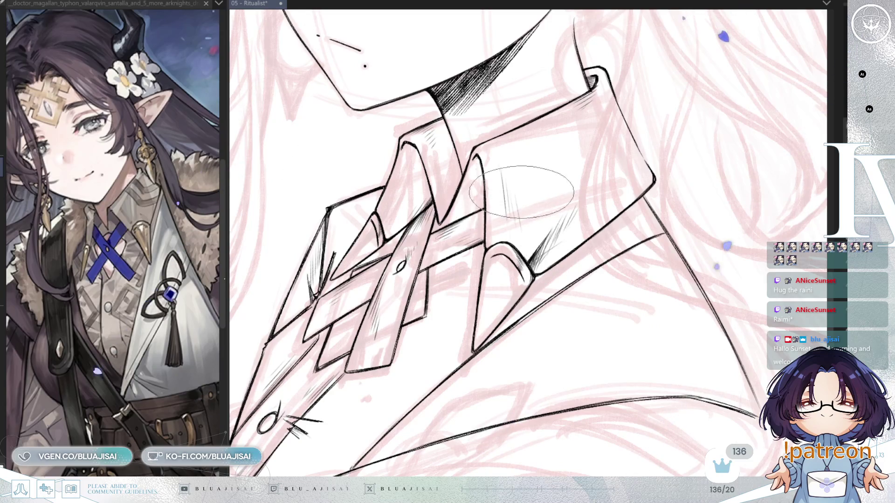
pyautogui.scroll(-1, 648, 205)
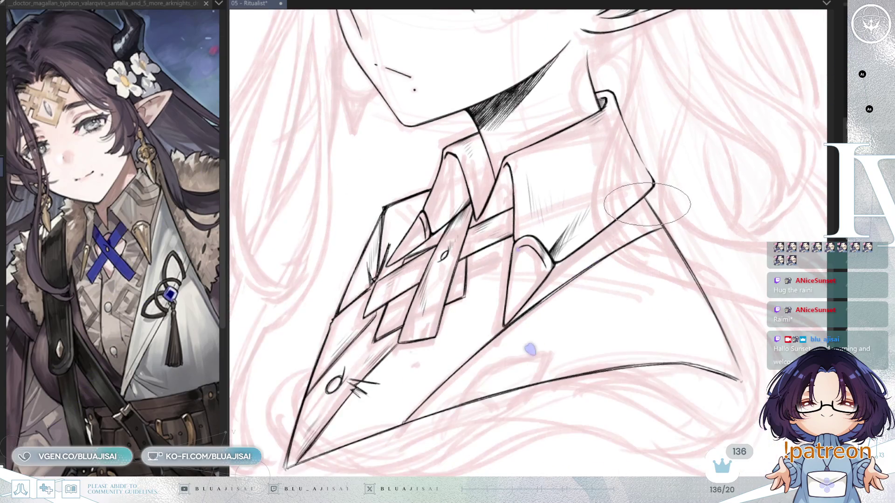
pyautogui.scroll(1, 442, 178)
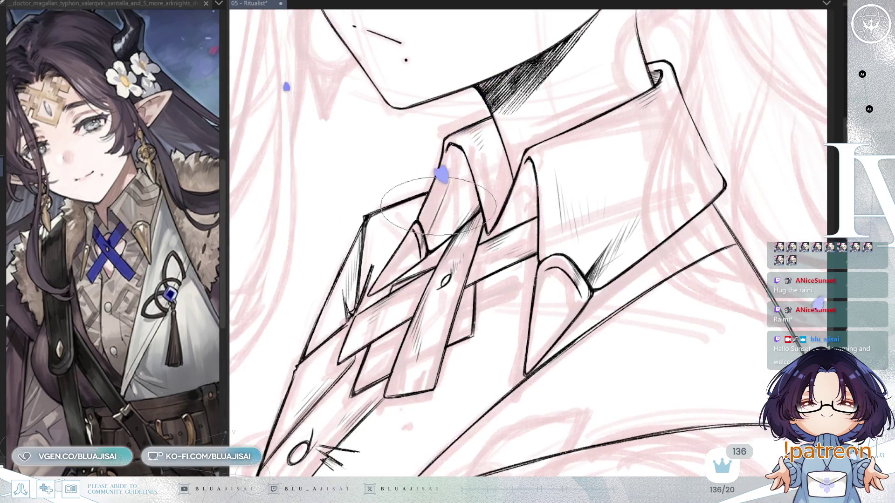
pyautogui.scroll(-2, 550, 182)
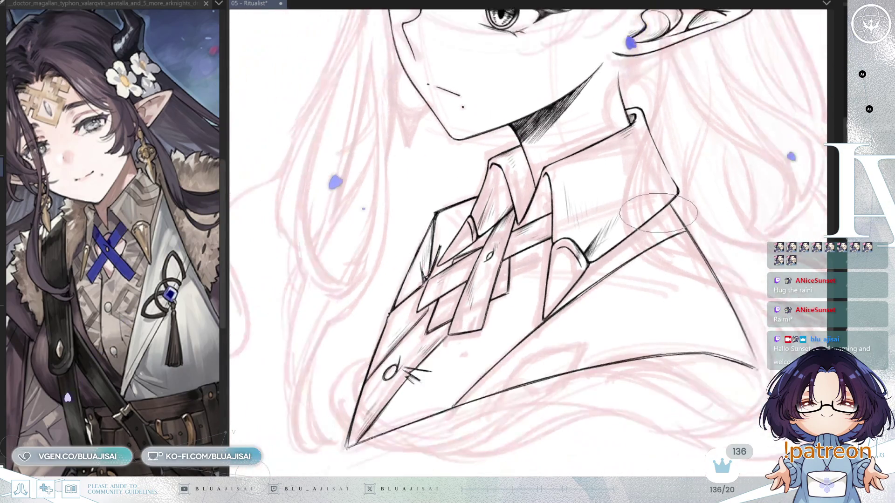
# - Mirror the canvas horizontally to check proportions, then restore it and readjust the view angle
pyautogui.press('h')
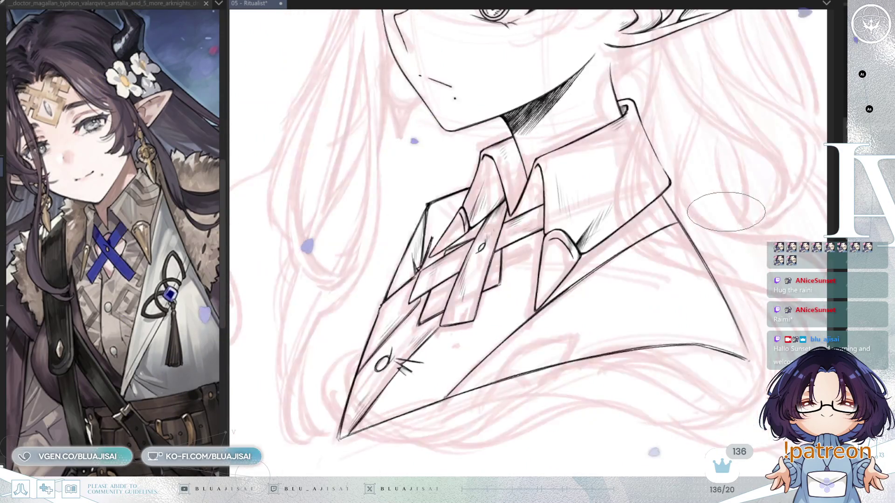
pyautogui.press('h')
pyautogui.moveTo(702, 156); pyautogui.dragTo(723, 214)
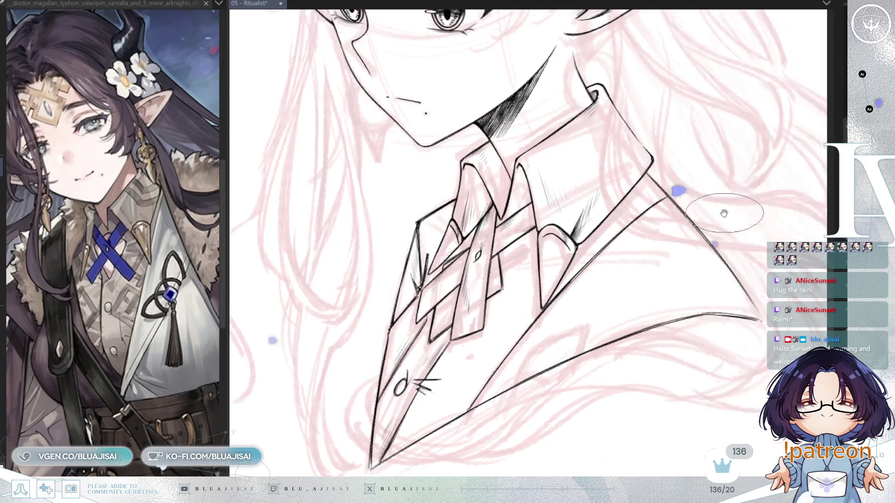
pyautogui.press('Delete')
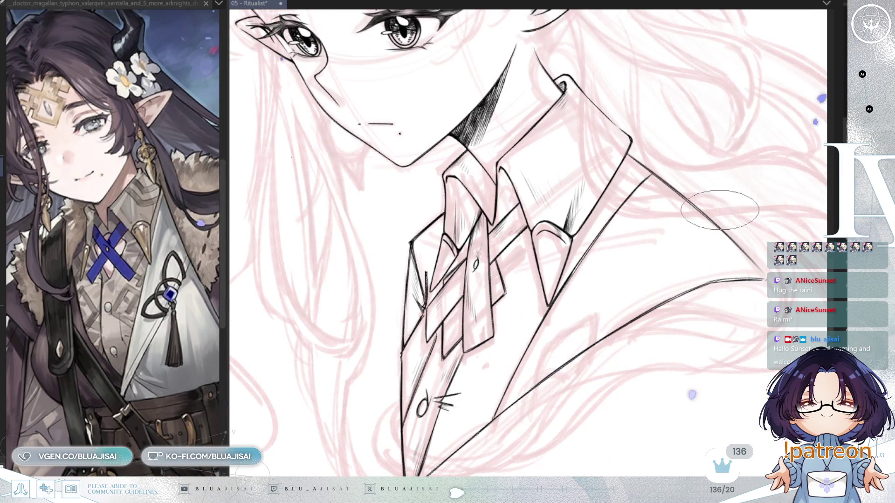
pyautogui.press('Insert')
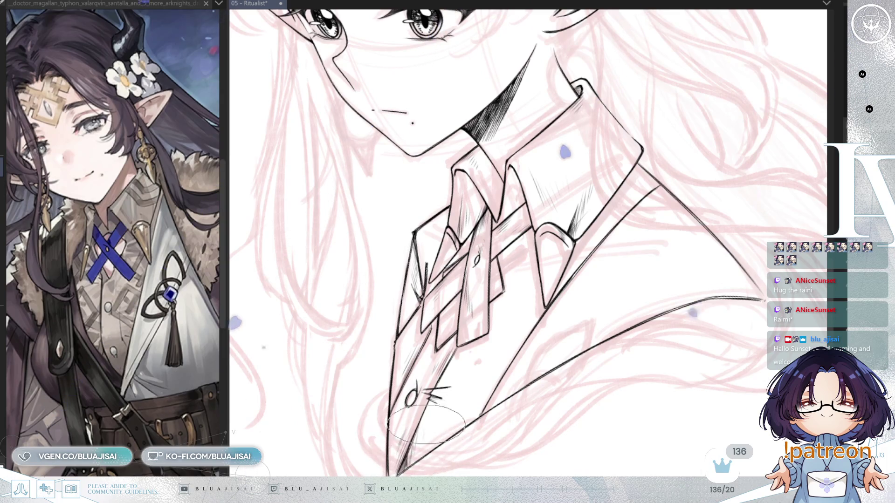
pyautogui.press('Insert')
pyautogui.press('Insert')
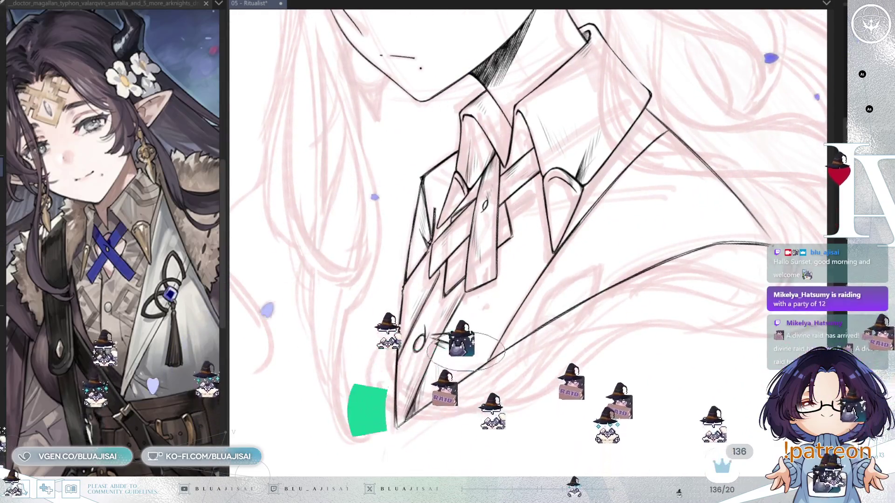
# - Zoom out and tilt the canvas to frame the whole inked bust, then widen the reference panel
pyautogui.press('Insert')
pyautogui.press('Insert')
pyautogui.scroll(-3, 449, 377)
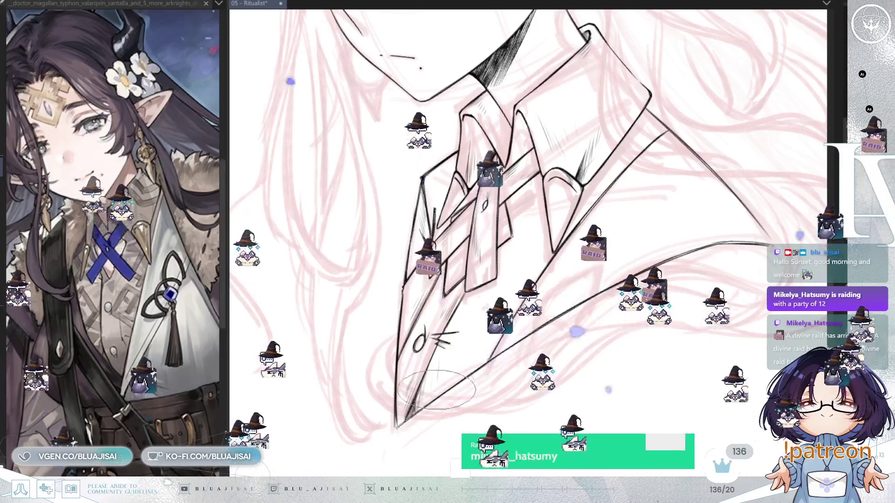
pyautogui.press('-')
pyautogui.scroll(3, 646, 247)
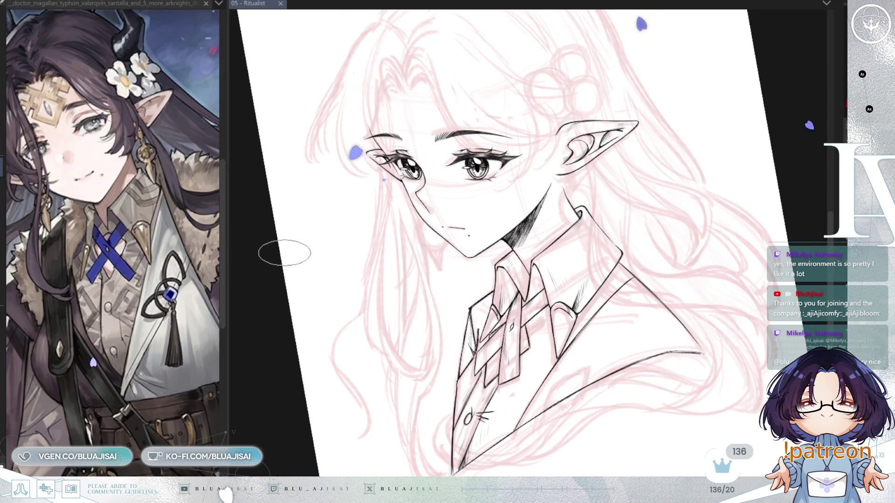
pyautogui.moveTo(225, 256); pyautogui.dragTo(278, 257)
# - Zoom out and pan the reference image to show the character down to the waist
pyautogui.scroll(-4, 180, 278)
pyautogui.moveTo(181, 277); pyautogui.dragTo(165, 218)
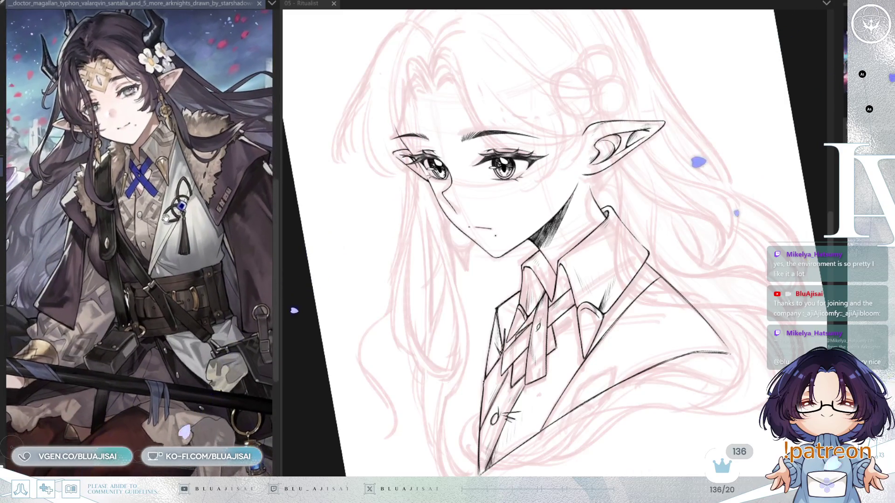
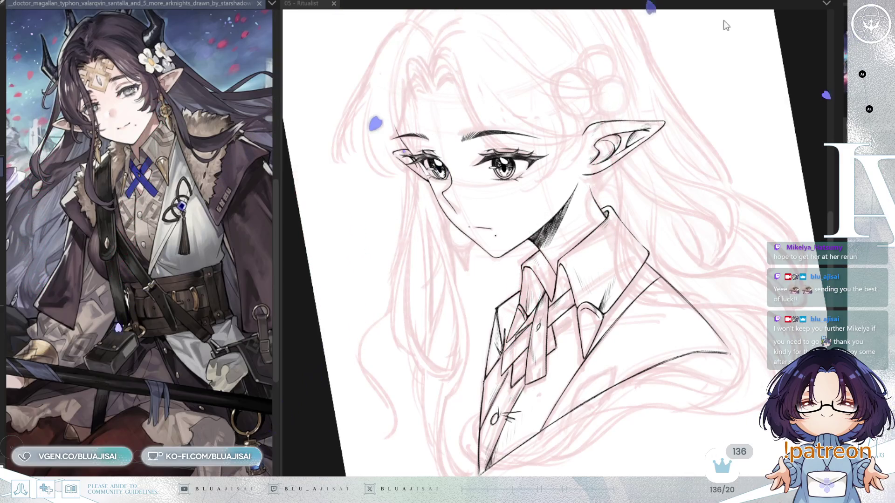
# - Rotate and zoom the canvas view to frame the collar and tie
pyautogui.press('-')
pyautogui.press('^')
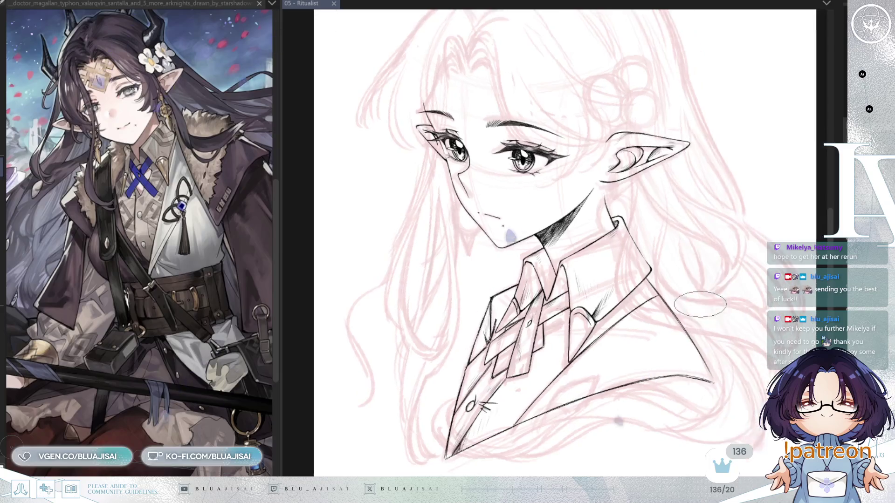
pyautogui.scroll(3, 584, 377)
pyautogui.moveTo(584, 376); pyautogui.dragTo(660, 284)
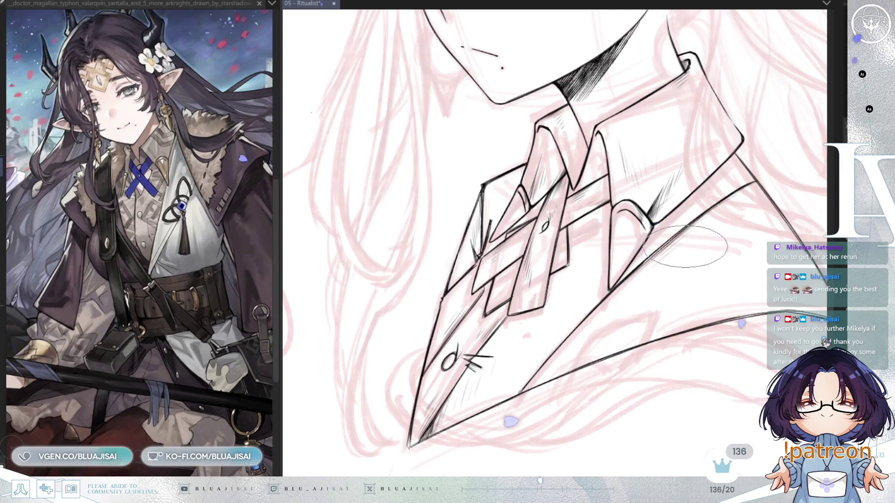
pyautogui.moveTo(639, 296); pyautogui.dragTo(659, 260)
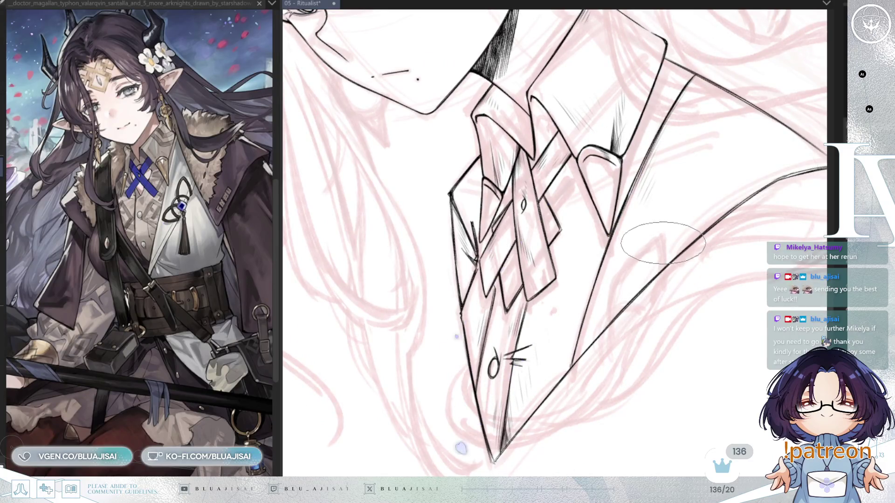
pyautogui.scroll(1, 578, 303)
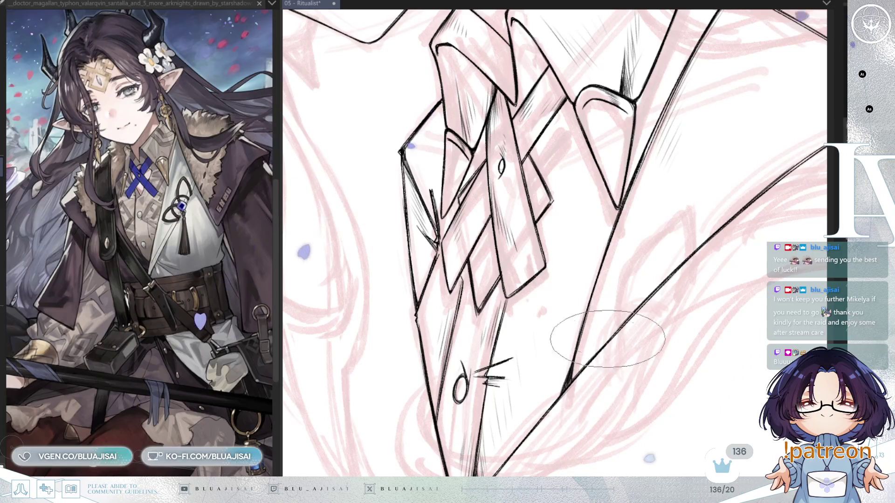
pyautogui.scroll(-2, 713, 254)
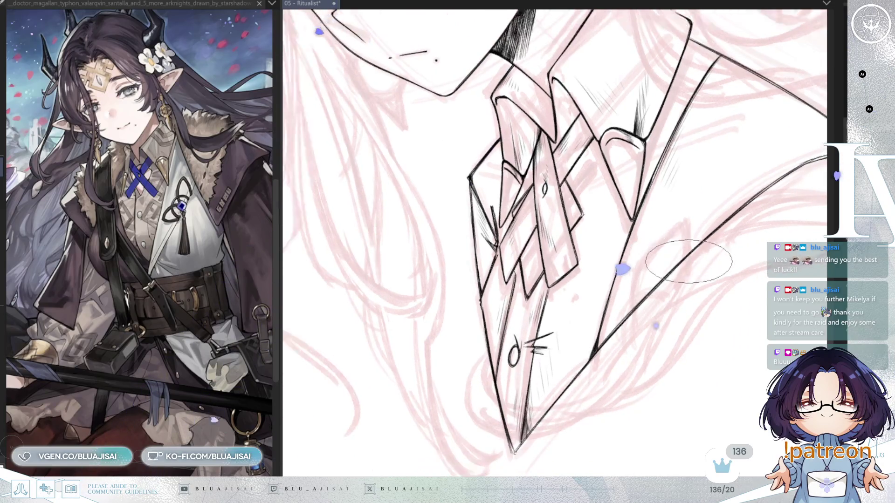
pyautogui.scroll(-2, 688, 261)
pyautogui.scroll(-1, 619, 323)
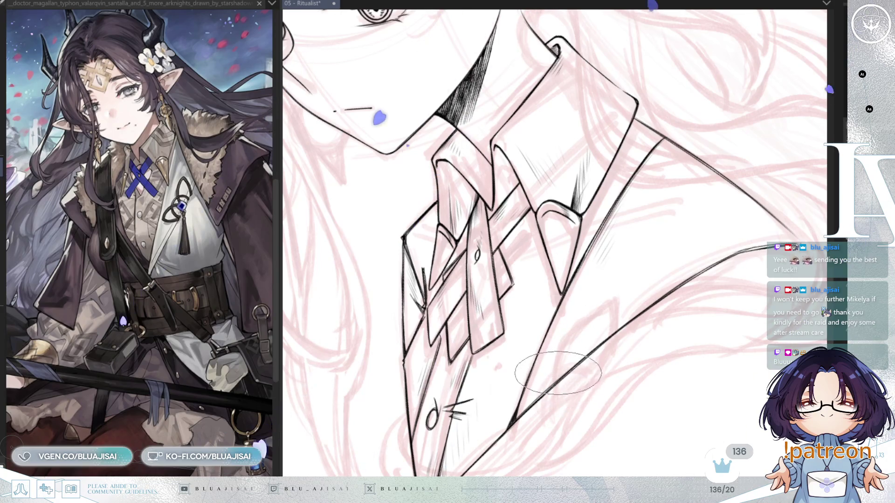
# - Ink the pointed lapel detail's curved left edge and the line down from its tip
pyautogui.moveTo(555, 382); pyautogui.dragTo(615, 296)
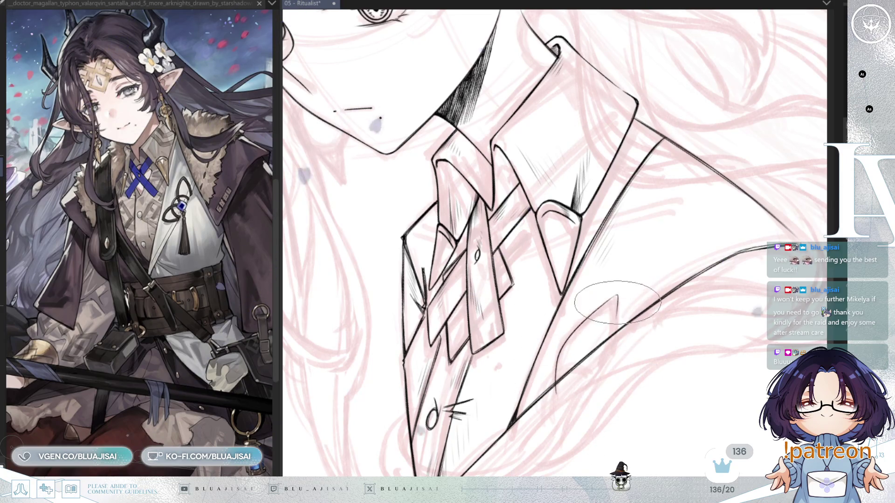
pyautogui.moveTo(616, 296)
pyautogui.mouseDown()
pyautogui.moveTo(607, 350)
pyautogui.moveTo(624, 335)
pyautogui.mouseUp()
pyautogui.scroll(2, 601, 331)
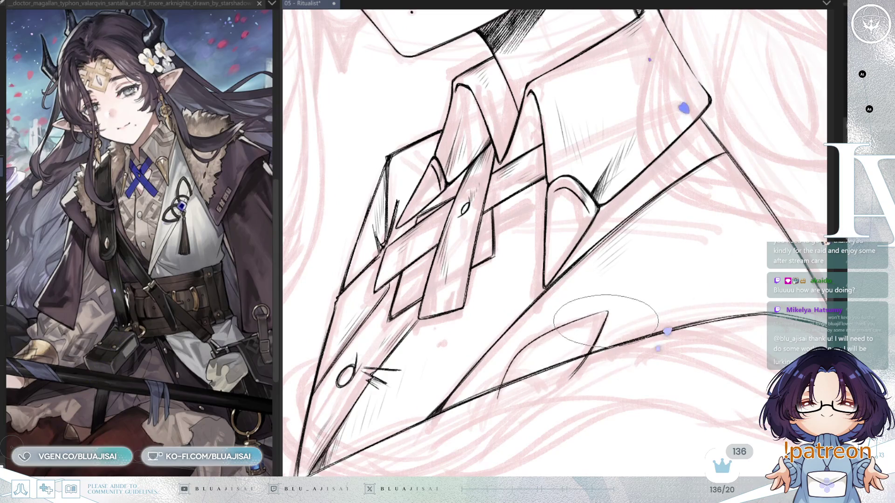
pyautogui.scroll(1, 559, 340)
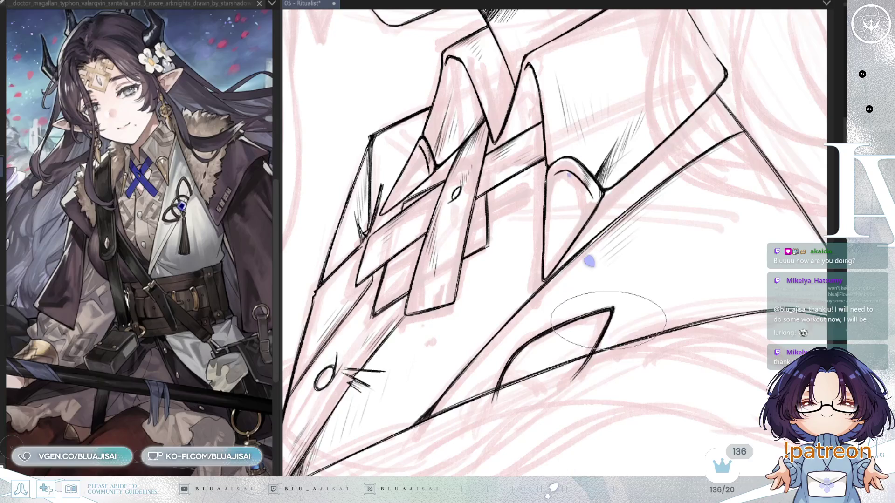
pyautogui.scroll(-2, 601, 313)
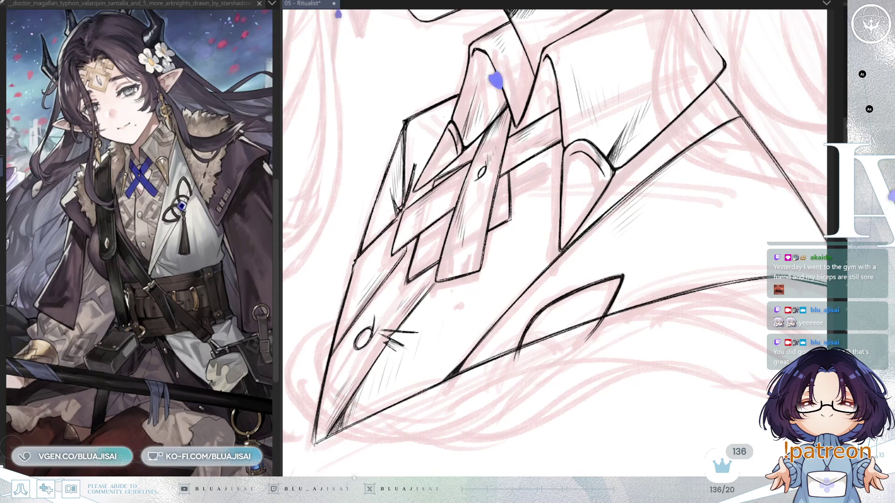
pyautogui.press('-')
pyautogui.press('-')
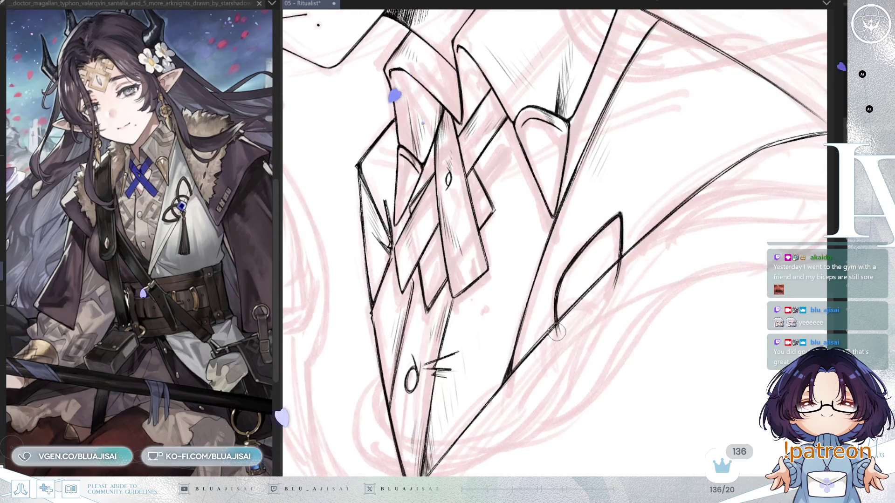
# - Rotate and zoom the view so the lapel detail runs near-vertical
pyautogui.press('-')
pyautogui.press('-')
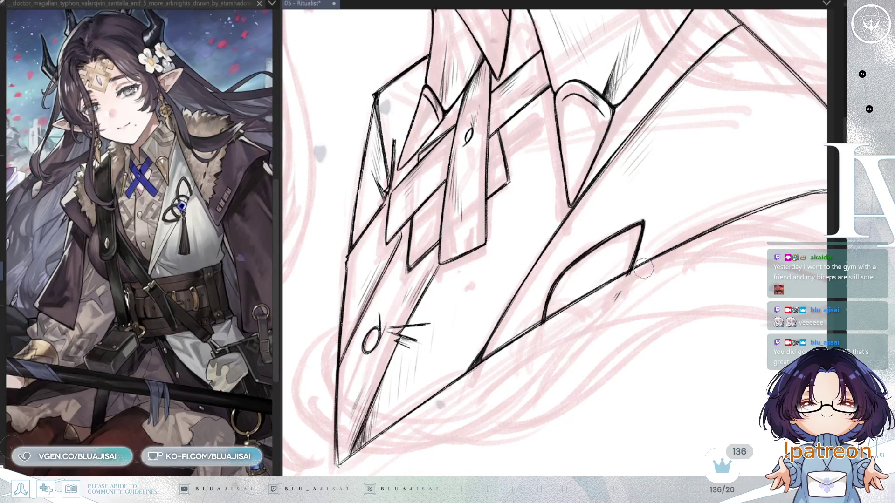
pyautogui.press('e')
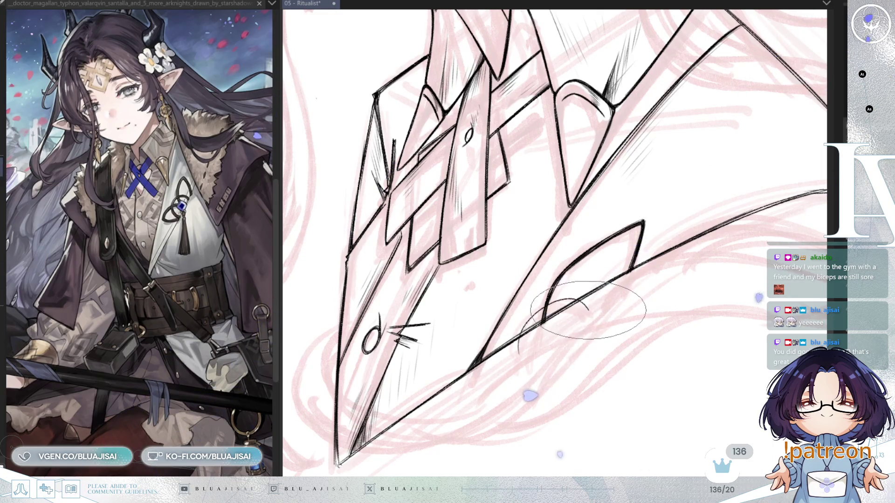
pyautogui.moveTo(529, 368); pyautogui.dragTo(599, 280)
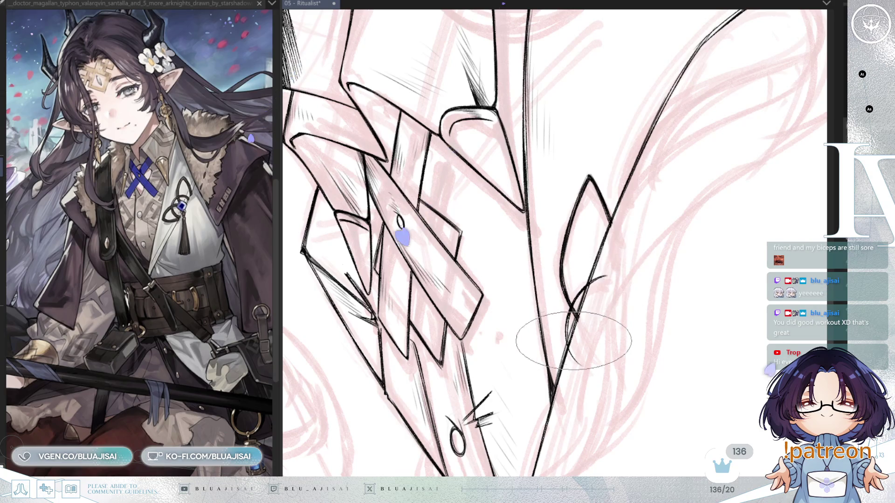
pyautogui.moveTo(573, 340); pyautogui.dragTo(577, 298)
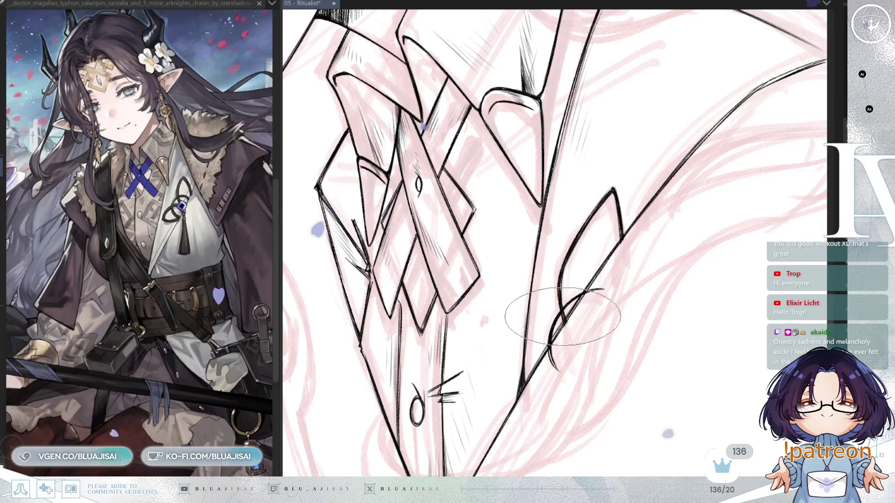
pyautogui.moveTo(569, 305)
pyautogui.mouseDown()
pyautogui.moveTo(602, 291)
pyautogui.moveTo(597, 265)
pyautogui.mouseUp()
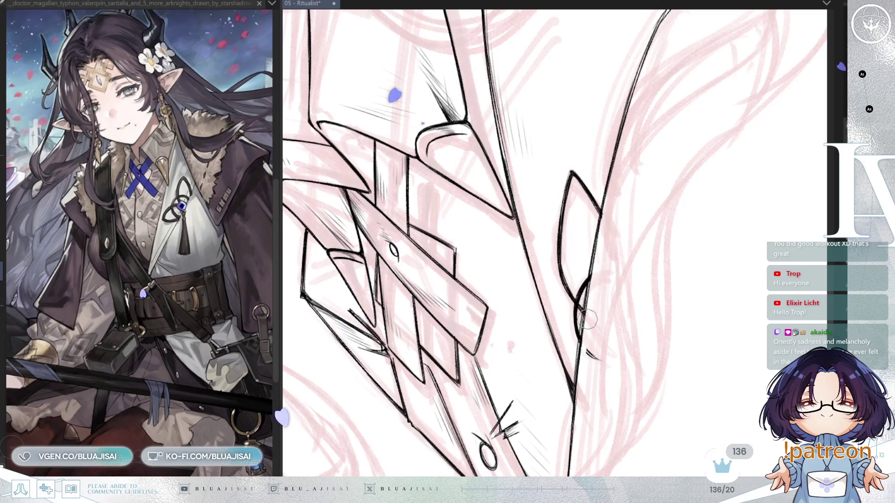
pyautogui.moveTo(601, 369); pyautogui.dragTo(661, 242)
# - Redraw the lapel's base curve as a bold edge with the large elliptical inking brush
pyautogui.press('e')
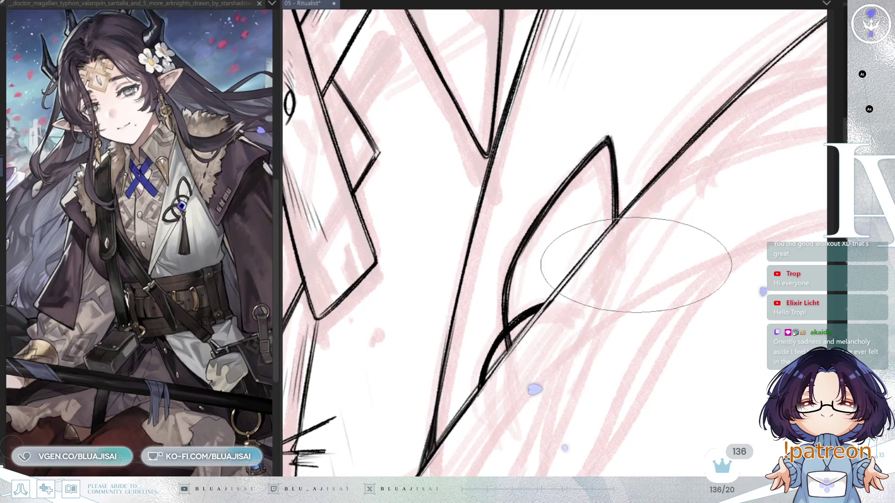
pyautogui.hotkey('ctrl', ']')
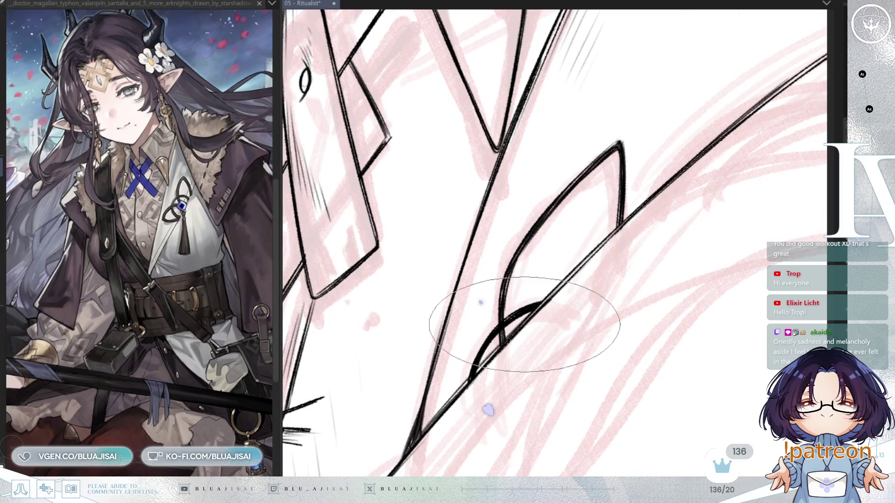
pyautogui.scroll(-5, 650, 194)
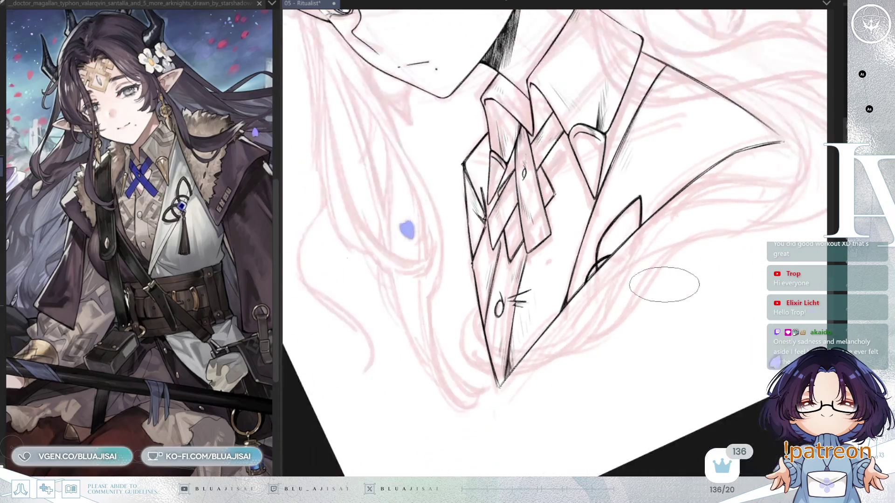
pyautogui.scroll(5, 689, 289)
pyautogui.scroll(2, 685, 282)
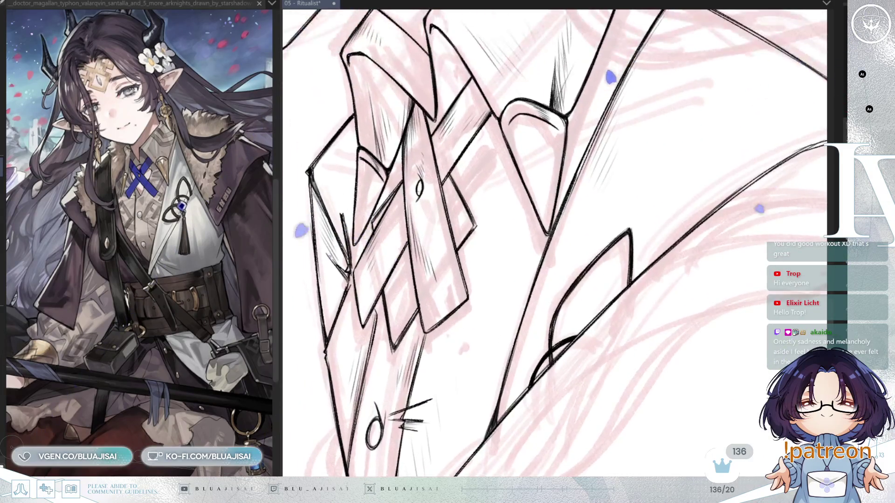
pyautogui.scroll(2, 579, 240)
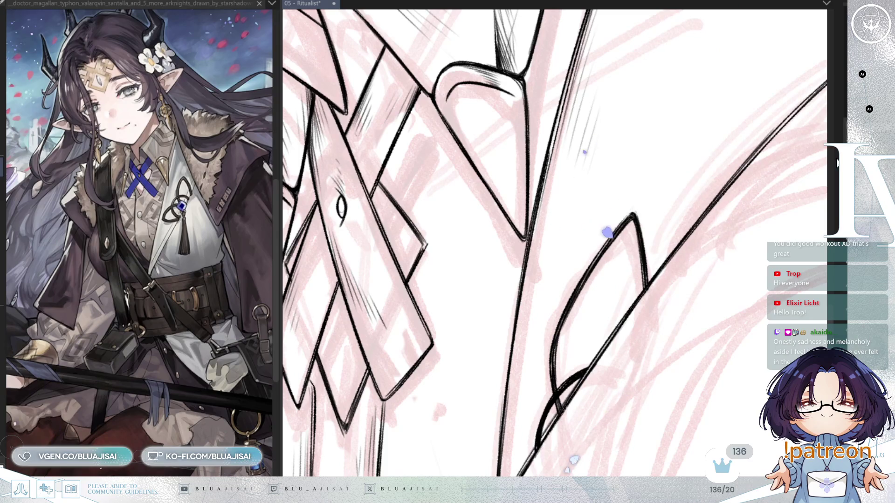
pyautogui.scroll(-6, 656, 224)
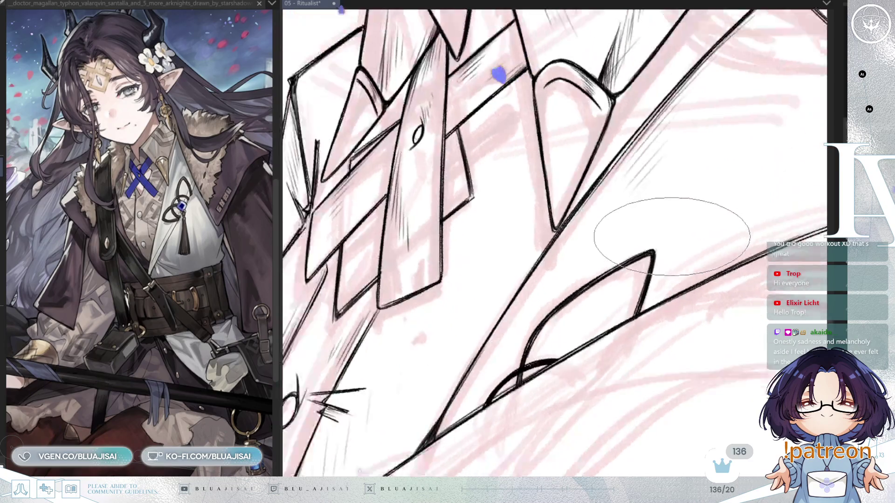
pyautogui.scroll(-3, 650, 311)
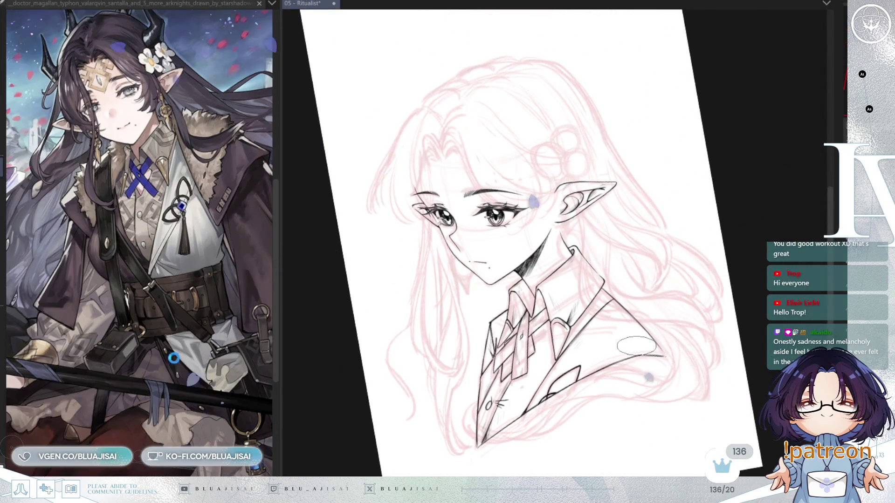
# - Save the Ritualist lineart file with Ctrl+S
pyautogui.hotkey('ctrl', 's')
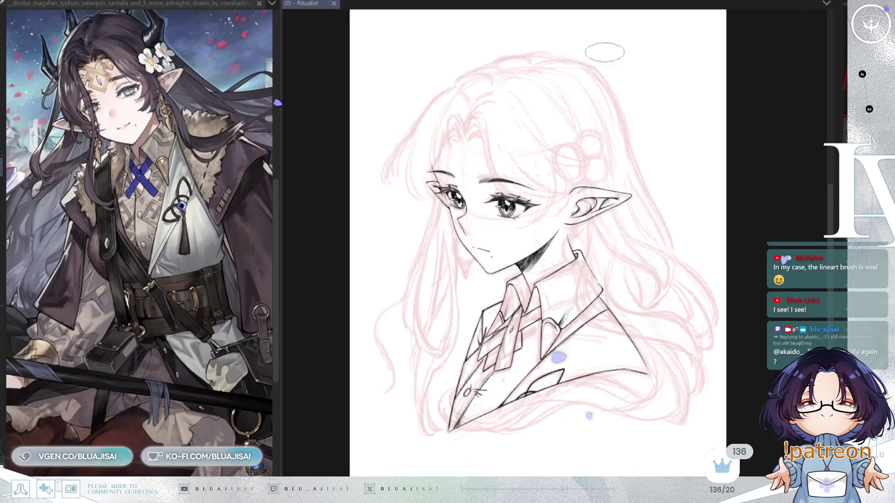
# - Frame the whole face and hair, toggling recent lines off and on to compare
pyautogui.scroll(5, 601, 136)
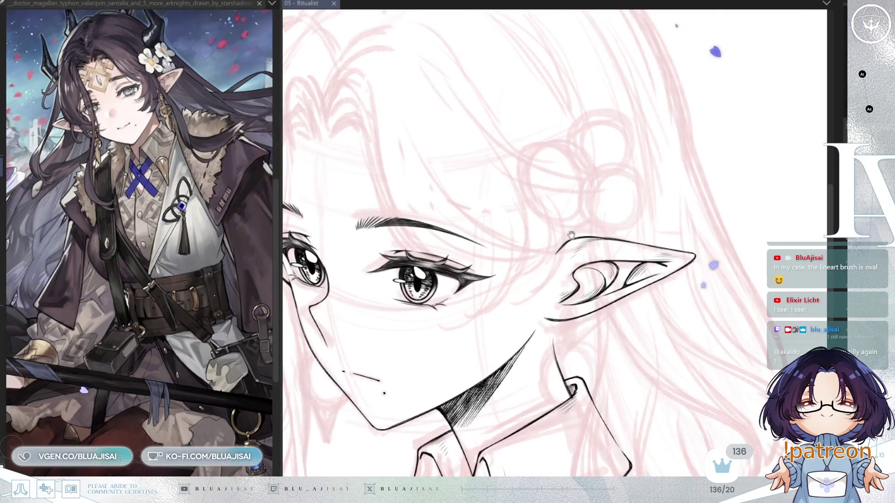
pyautogui.scroll(-2, 601, 136)
pyautogui.moveTo(648, 386)
pyautogui.mouseDown()
pyautogui.moveTo(680, 424)
pyautogui.moveTo(648, 244)
pyautogui.mouseUp()
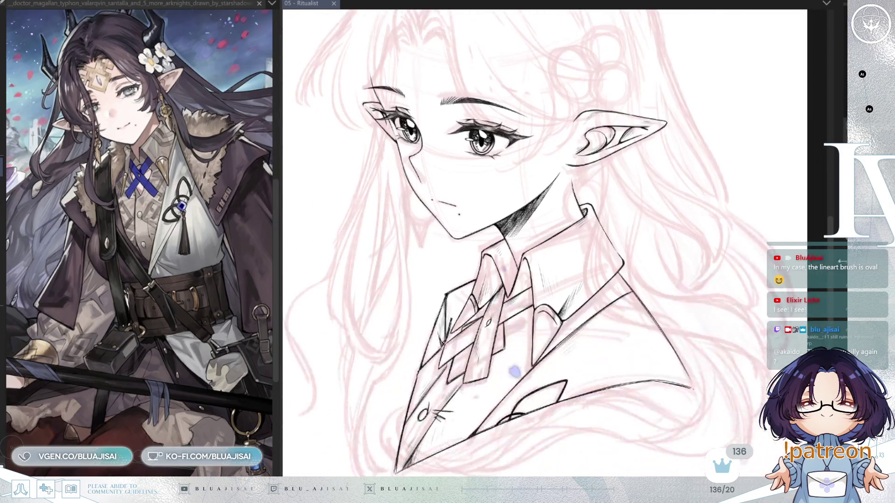
pyautogui.hotkey('ctrl', 'z')
pyautogui.hotkey('ctrl', 'y')
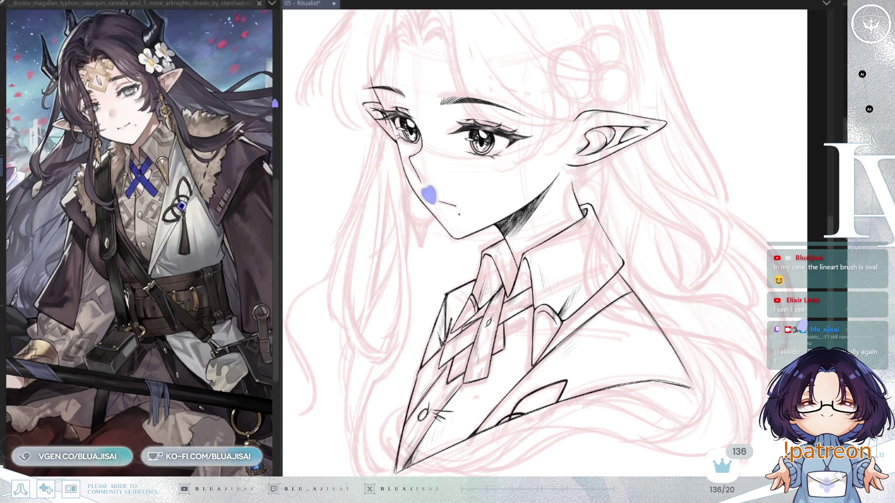
pyautogui.hotkey('ctrl', 'z')
pyautogui.hotkey('ctrl', 'y')
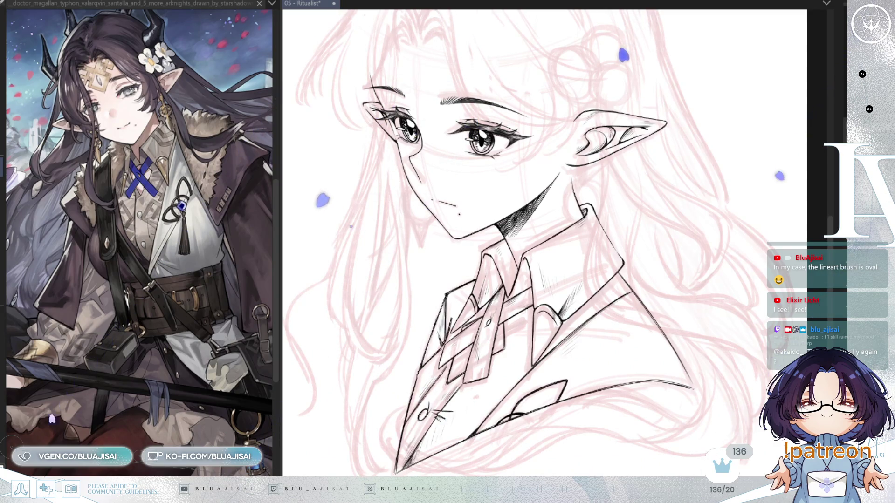
# - Zoom in on the ear and hair flower and mirror the reference image horizontally
pyautogui.scroll(5, 585, 175)
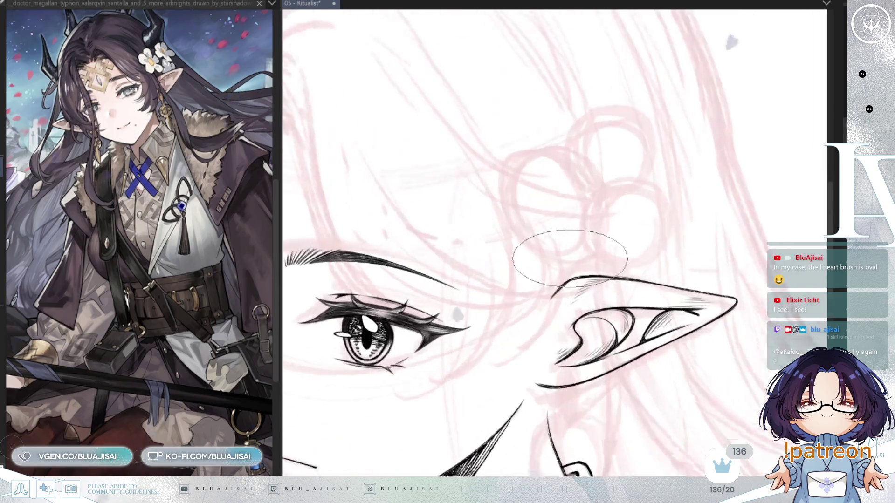
pyautogui.moveTo(596, 233); pyautogui.dragTo(596, 283)
pyautogui.scroll(5, 172, 375)
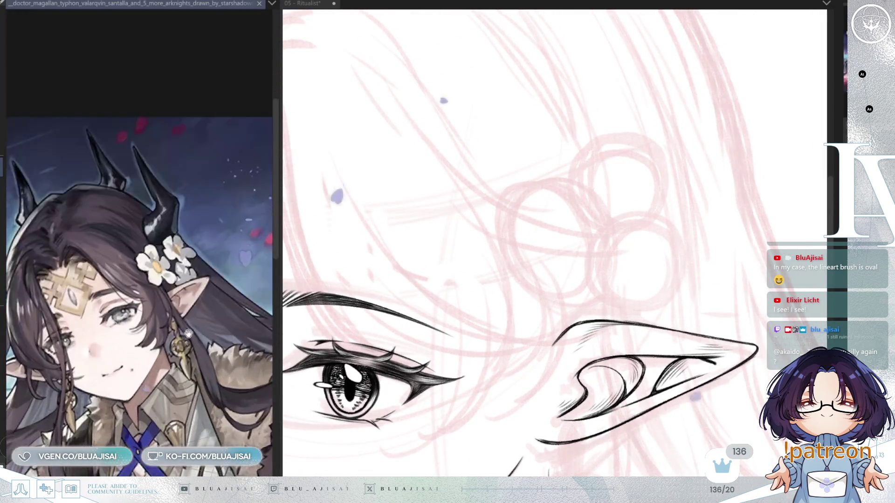
pyautogui.scroll(3, 172, 375)
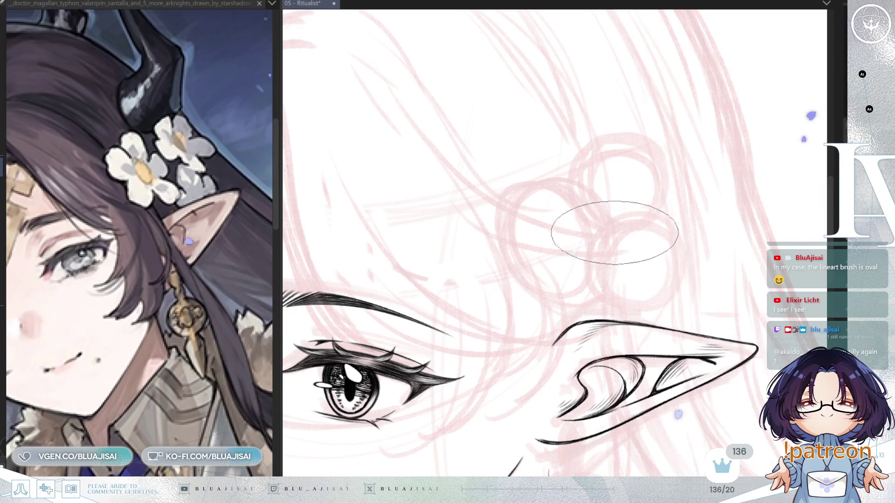
pyautogui.click(169, 282)
pyautogui.press('h')
pyautogui.press('h')
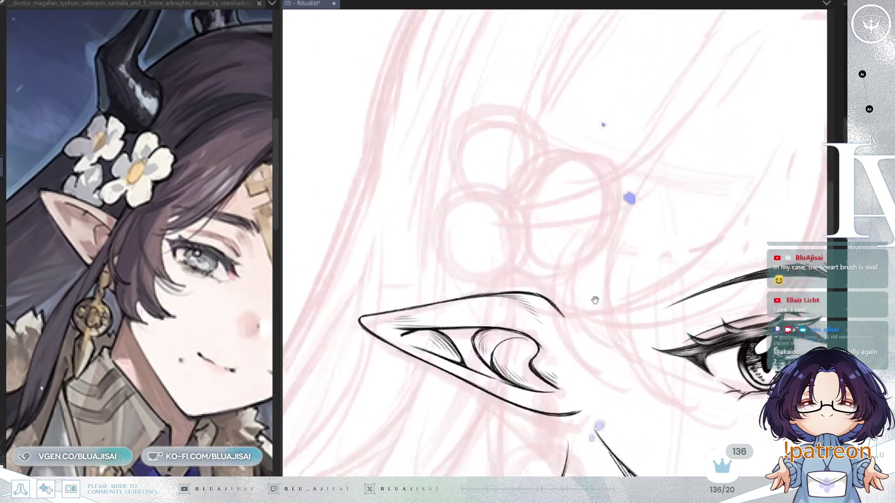
pyautogui.moveTo(592, 225); pyautogui.dragTo(569, 258)
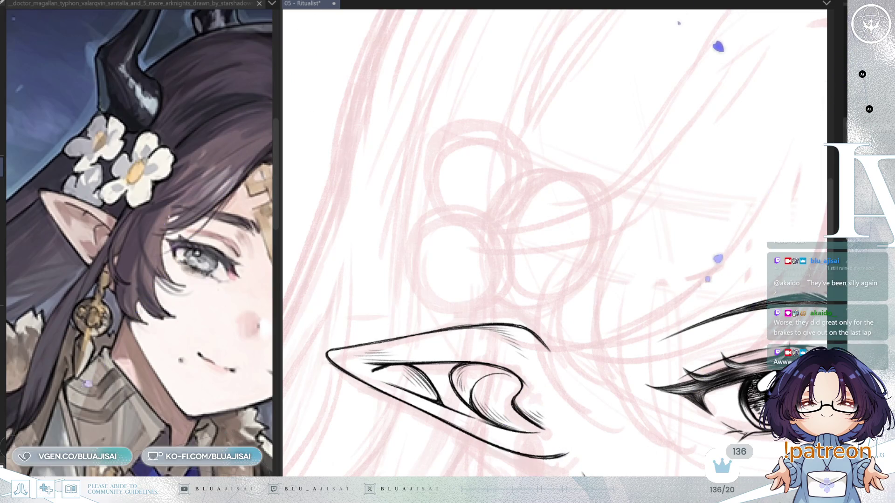
# - Sketch over the pink hair-flower circles in red, removing a stray ellipse outline
pyautogui.moveTo(485, 164); pyautogui.dragTo(624, 233)
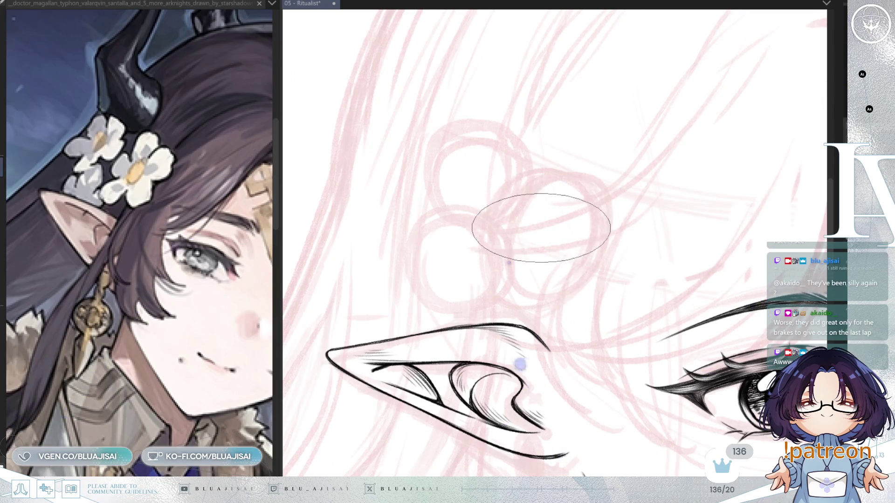
pyautogui.hotkey('ctrl', 'z')
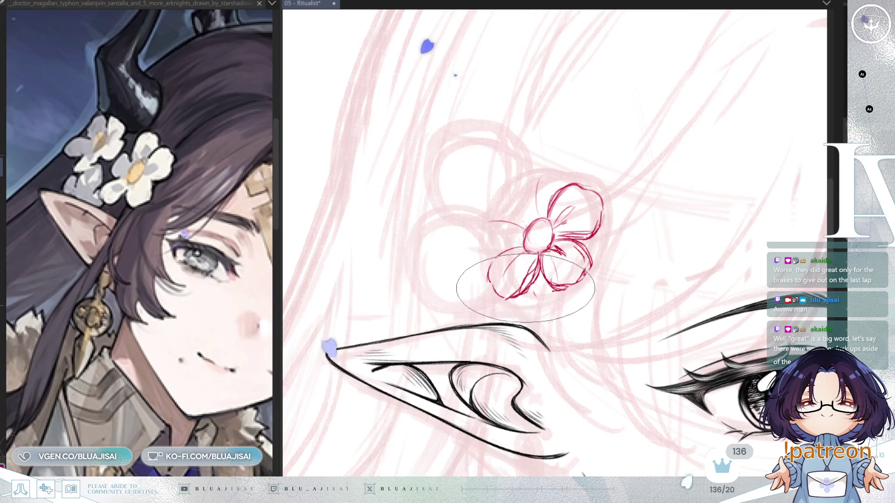
pyautogui.press('p')
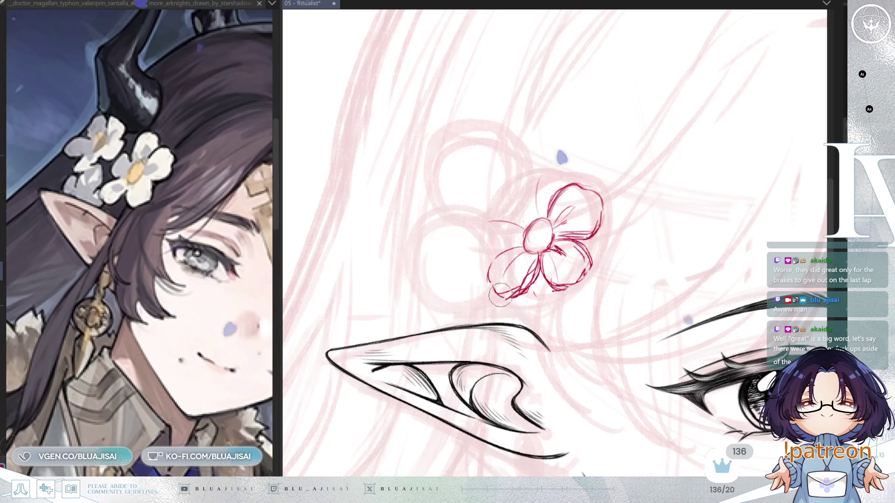
# - Redraw the red flower's petals more cleanly with the large oval brush, adding inner creases
pyautogui.press('e')
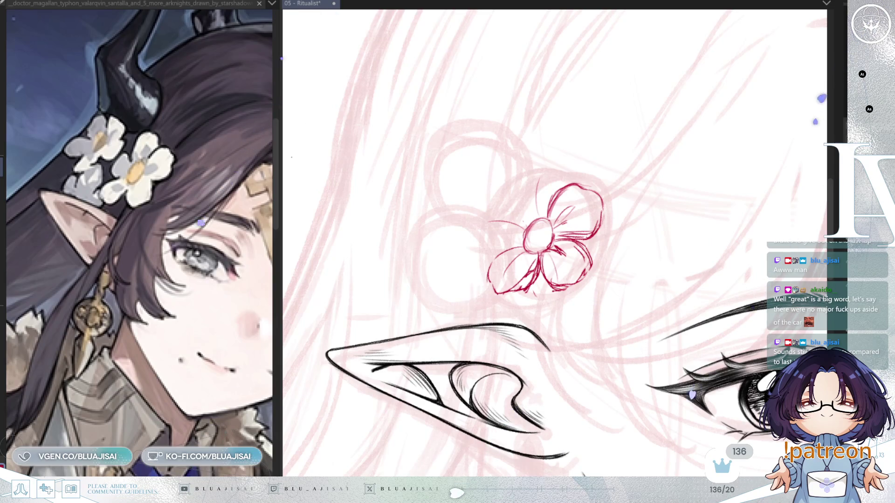
pyautogui.moveTo(434, 233)
pyautogui.mouseDown()
pyautogui.moveTo(519, 320)
pyautogui.moveTo(570, 322)
pyautogui.mouseUp()
pyautogui.moveTo(436, 254)
pyautogui.mouseDown()
pyautogui.moveTo(573, 326)
pyautogui.moveTo(570, 317)
pyautogui.moveTo(567, 323)
pyautogui.moveTo(600, 315)
pyautogui.moveTo(590, 251)
pyautogui.moveTo(558, 253)
pyautogui.moveTo(565, 225)
pyautogui.moveTo(552, 247)
pyautogui.moveTo(559, 269)
pyautogui.moveTo(575, 265)
pyautogui.moveTo(559, 252)
pyautogui.moveTo(567, 239)
pyautogui.moveTo(596, 225)
pyautogui.moveTo(609, 194)
pyautogui.moveTo(639, 202)
pyautogui.moveTo(629, 186)
pyautogui.moveTo(598, 206)
pyautogui.moveTo(610, 192)
pyautogui.moveTo(632, 196)
pyautogui.moveTo(609, 215)
pyautogui.moveTo(606, 238)
pyautogui.mouseUp()
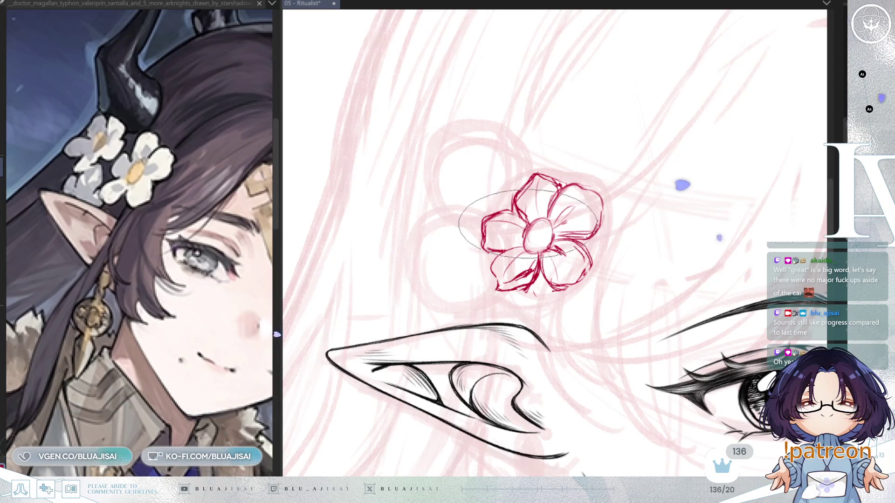
pyautogui.moveTo(495, 260)
pyautogui.mouseDown()
pyautogui.moveTo(466, 254)
pyautogui.moveTo(498, 293)
pyautogui.moveTo(511, 279)
pyautogui.mouseUp()
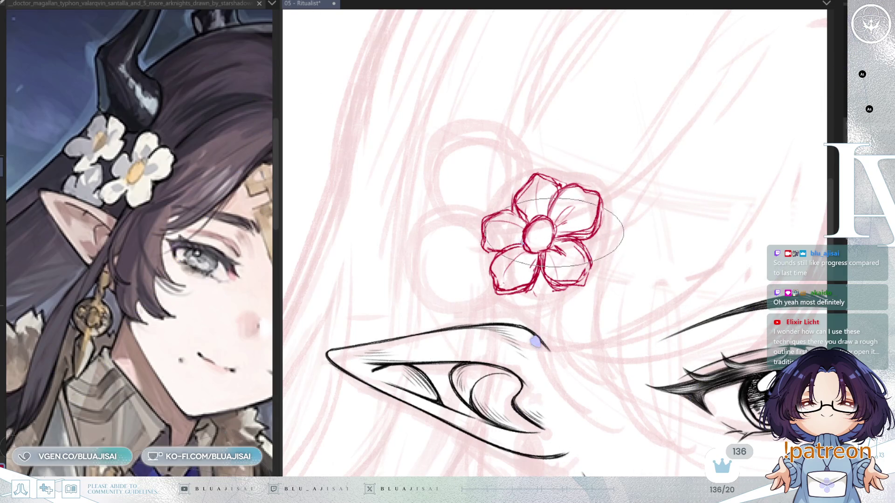
pyautogui.scroll(-5, 659, 200)
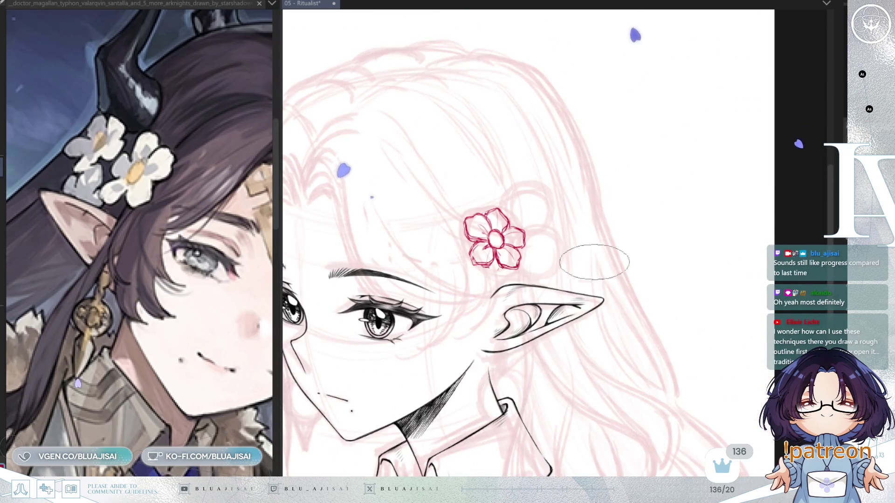
# - Mirror the canvas view horizontally and tilt it slightly to check the red flower
pyautogui.moveTo(582, 296); pyautogui.dragTo(614, 300)
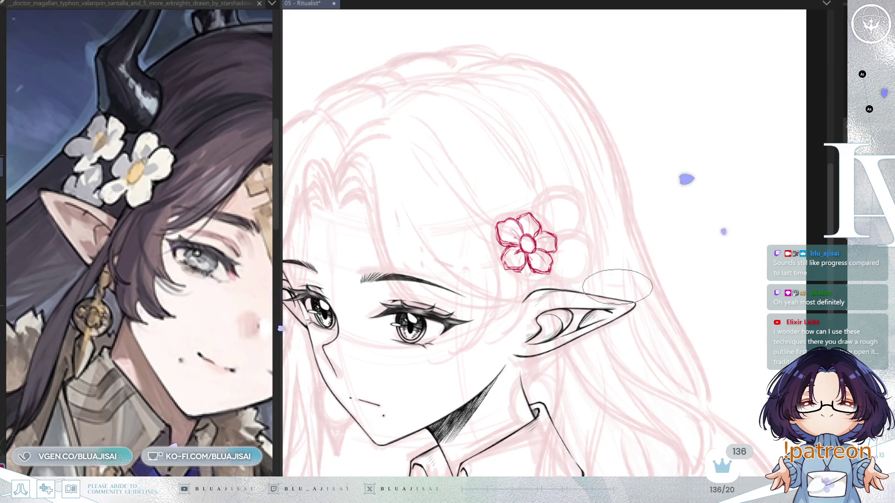
pyautogui.press('h')
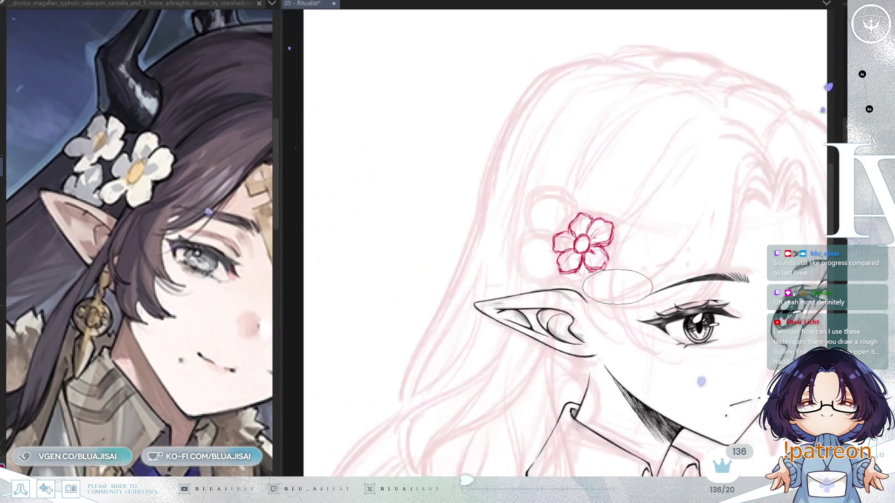
pyautogui.scroll(1, 617, 286)
pyautogui.press('Delete')
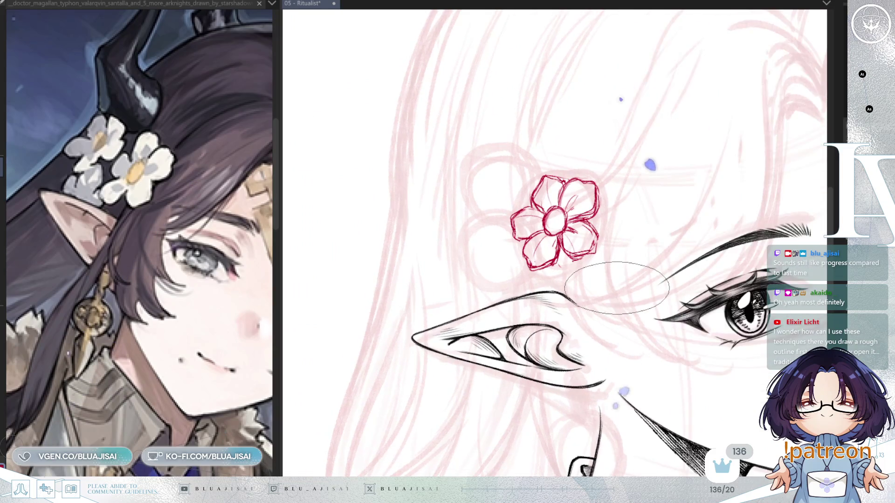
pyautogui.scroll(2, 628, 283)
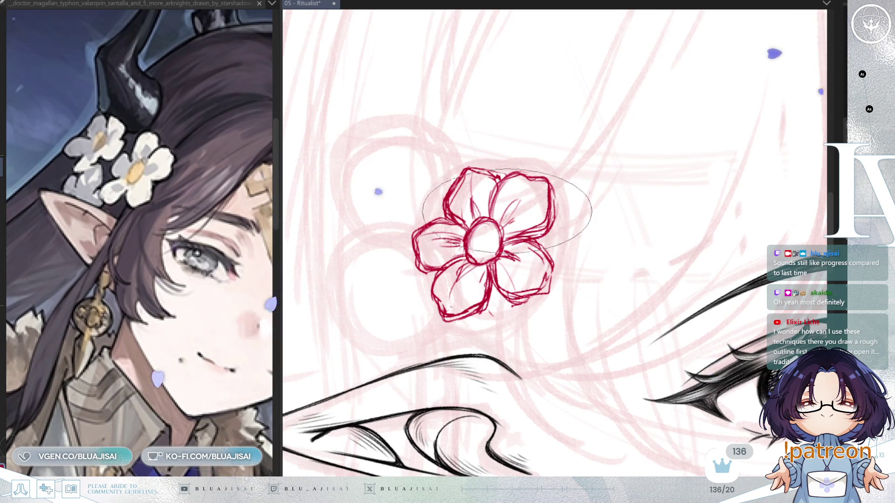
pyautogui.scroll(-2, 579, 250)
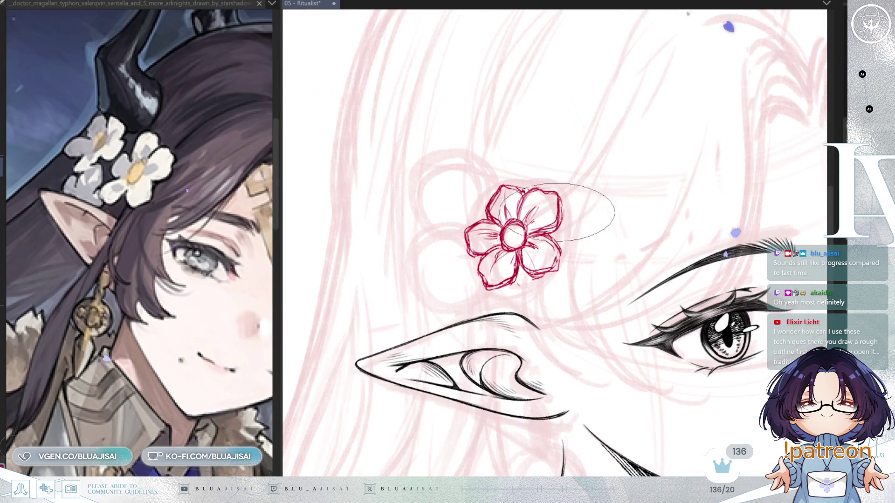
pyautogui.moveTo(585, 267); pyautogui.dragTo(582, 282)
pyautogui.hotkey('ctrl', 't')
# - Scale up and slightly rotate the red flower sketch, then confirm the transform
pyautogui.moveTo(540, 333); pyautogui.dragTo(542, 343)
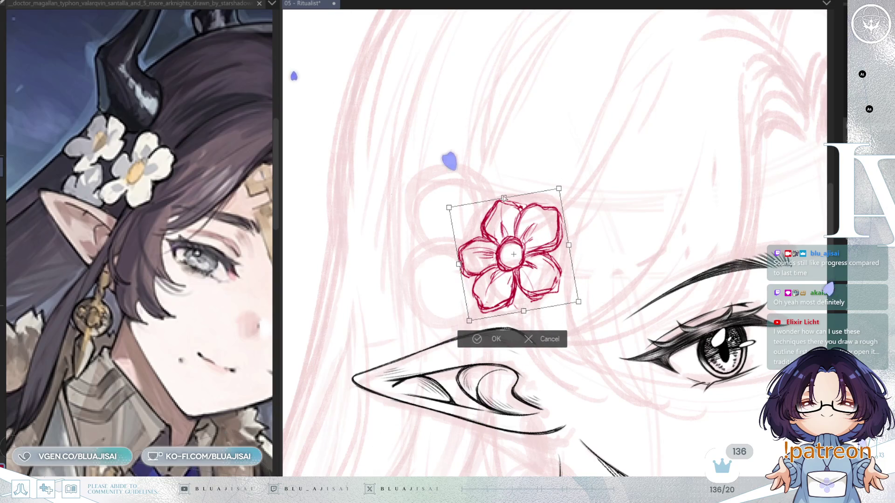
pyautogui.moveTo(504, 198); pyautogui.dragTo(501, 197)
pyautogui.moveTo(569, 246); pyautogui.dragTo(569, 250)
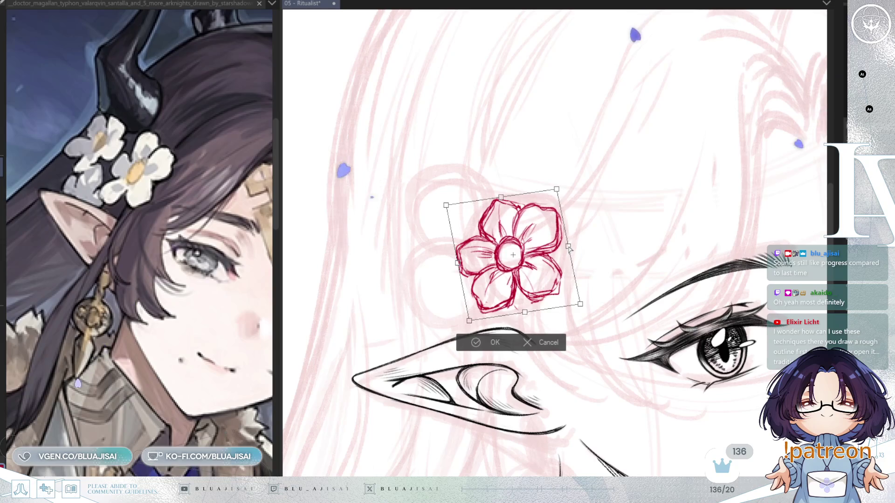
pyautogui.click(480, 344)
pyautogui.scroll(-2, 680, 321)
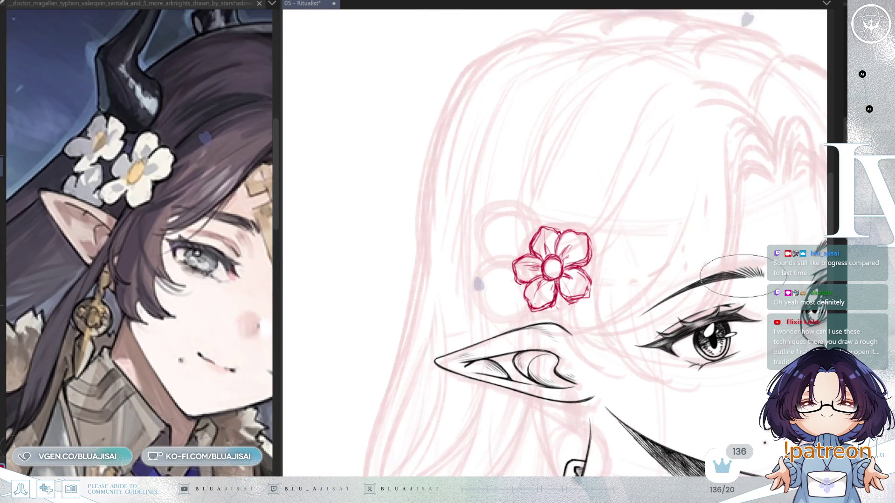
pyautogui.scroll(2, 652, 326)
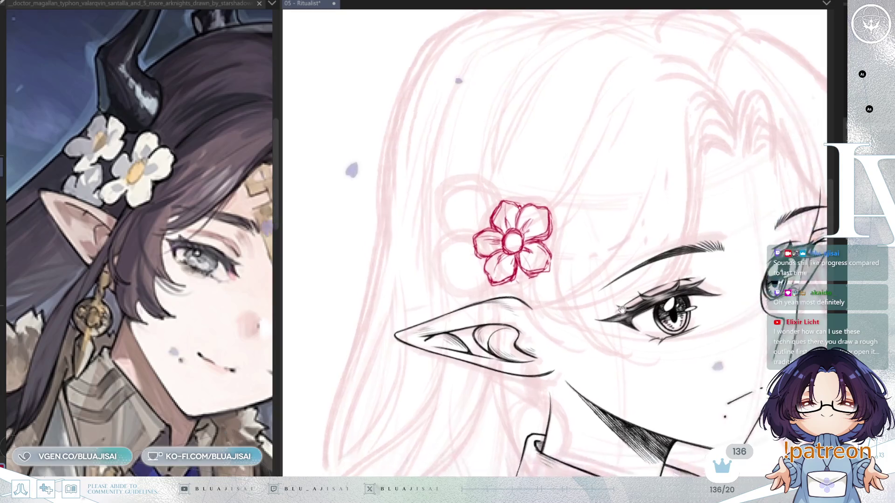
pyautogui.hscroll(-3, 523, 310)
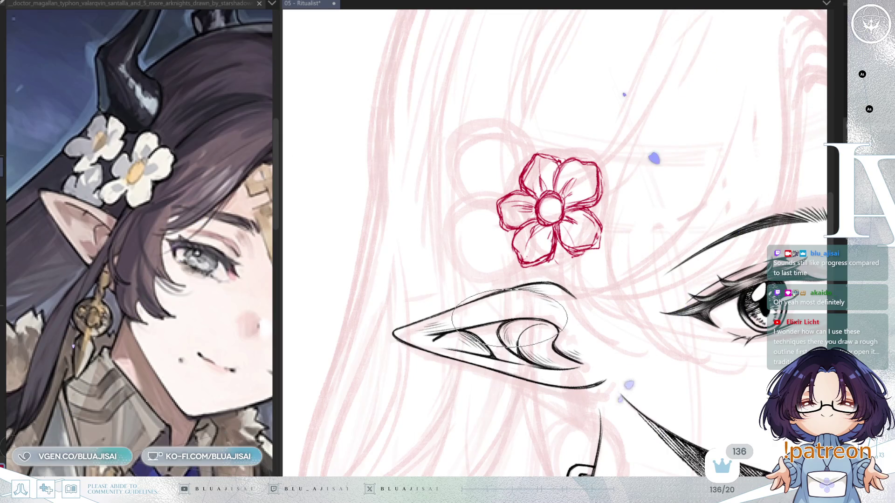
pyautogui.hotkey('ctrl', 'z')
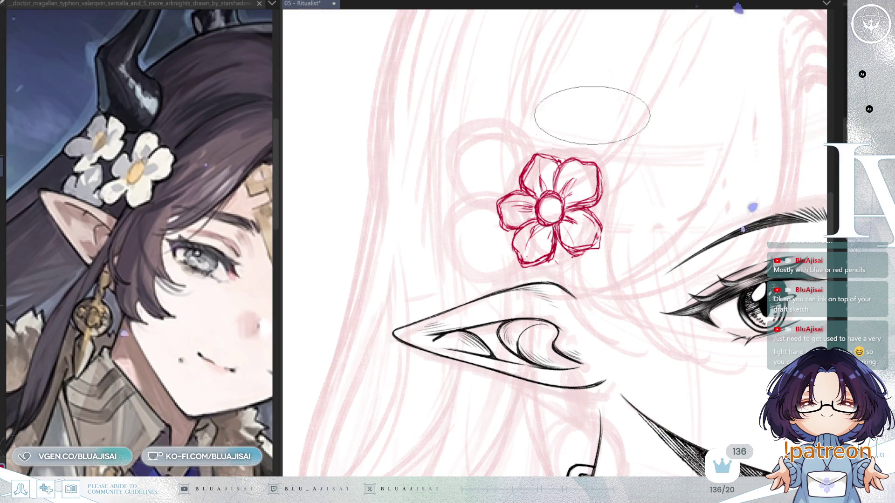
pyautogui.press('h')
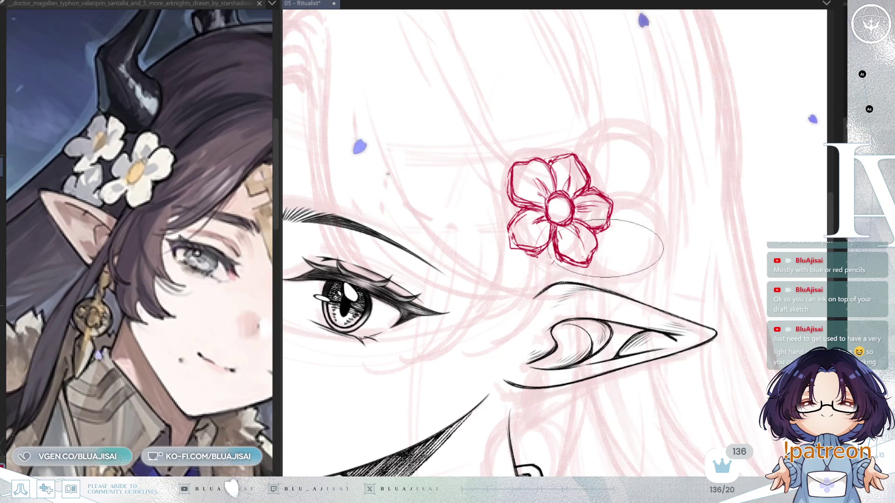
# - Stretch the red flower slightly, apply the transform, and mirror the canvas view
pyautogui.hotkey('ctrl', 't')
pyautogui.moveTo(601, 276); pyautogui.dragTo(603, 278)
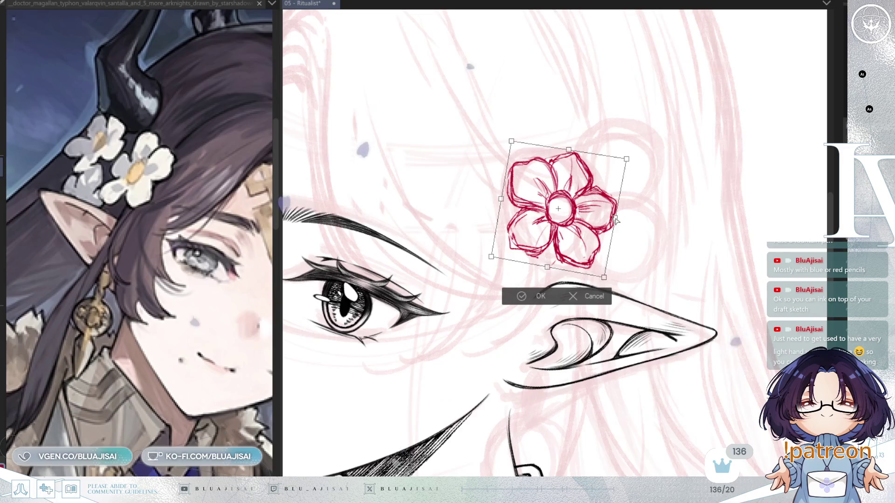
pyautogui.click(521, 299)
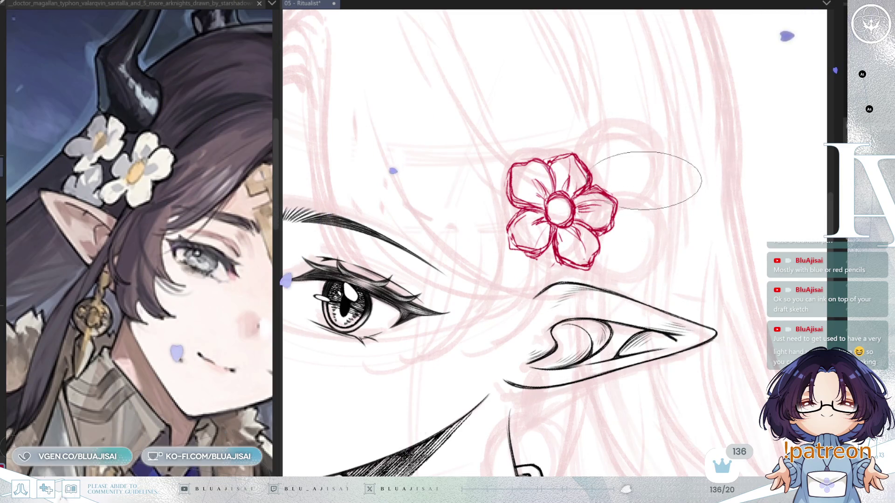
pyautogui.press('m')
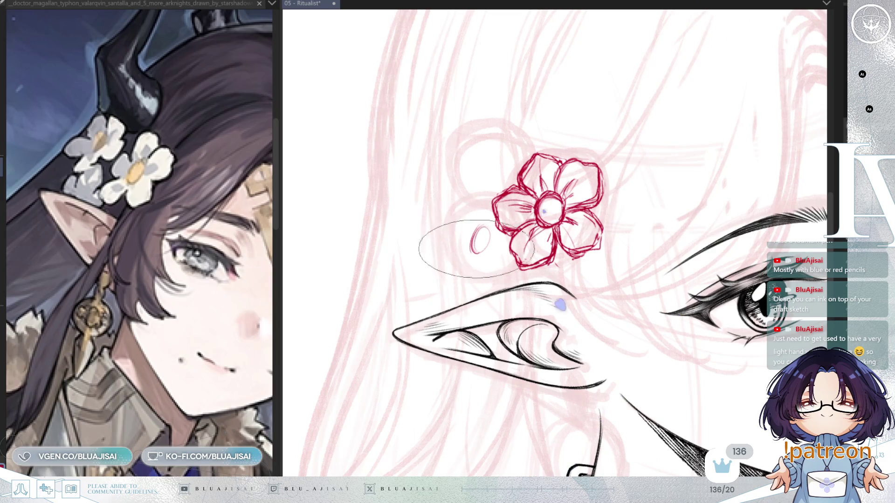
# - Sketch a small red five-petal flower overlapping the main hair flower, trimming its right petal
pyautogui.moveTo(479, 230); pyautogui.dragTo(464, 276)
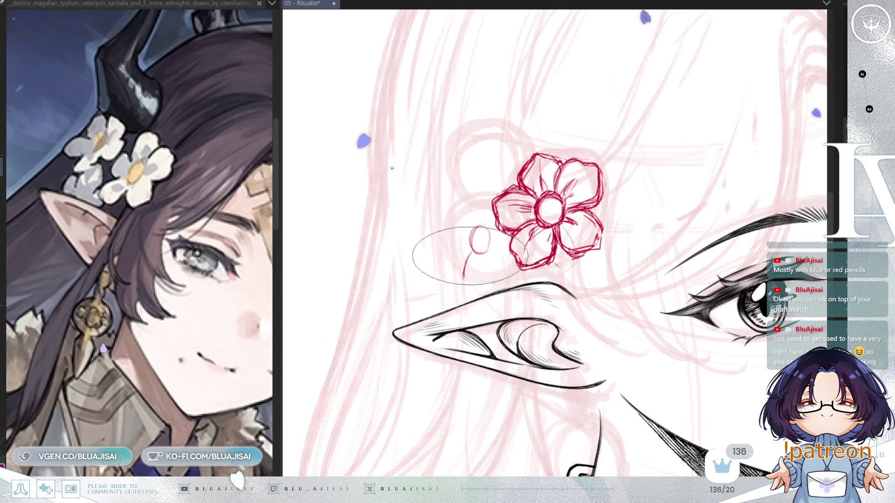
pyautogui.moveTo(442, 239); pyautogui.dragTo(468, 235)
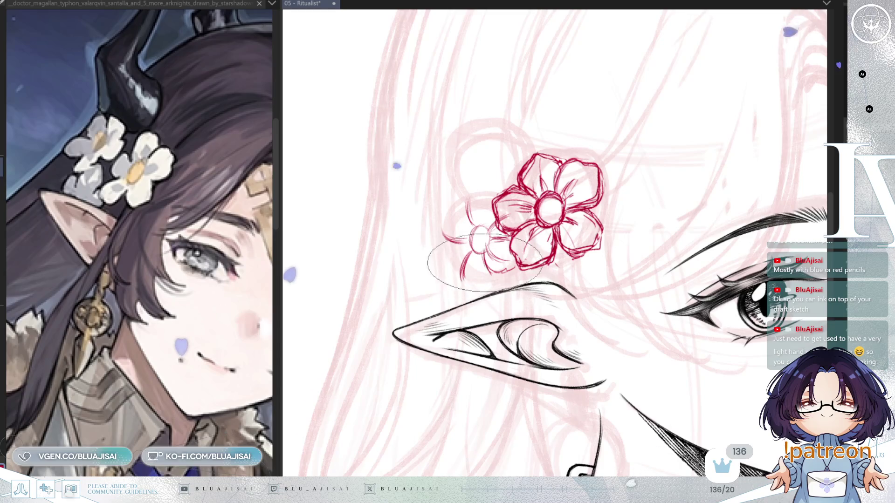
pyautogui.press('p')
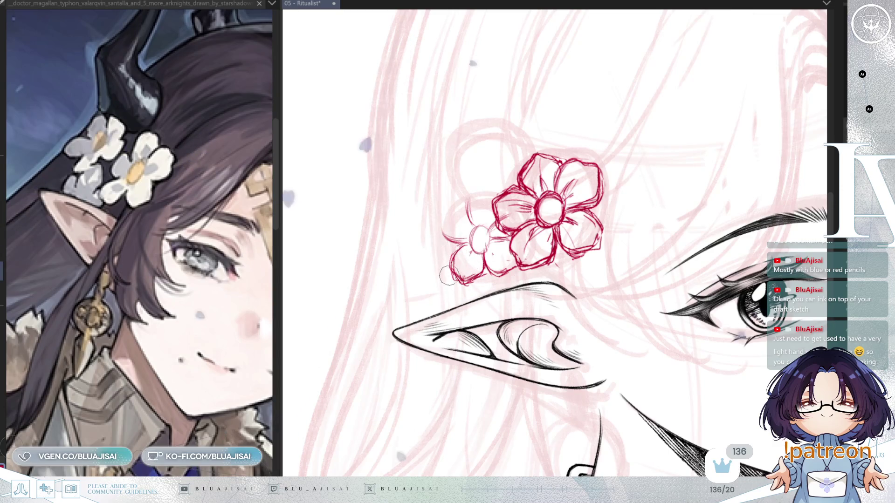
pyautogui.press('e')
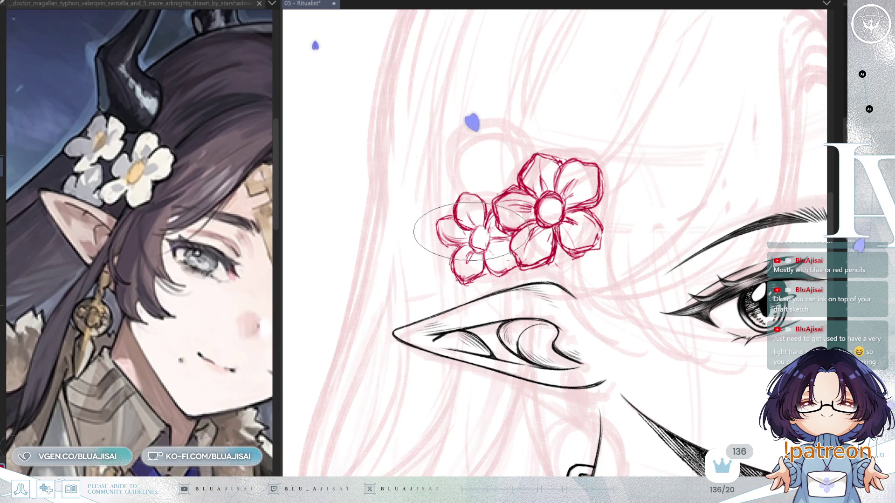
pyautogui.press('h')
pyautogui.moveTo(670, 226); pyautogui.dragTo(660, 237)
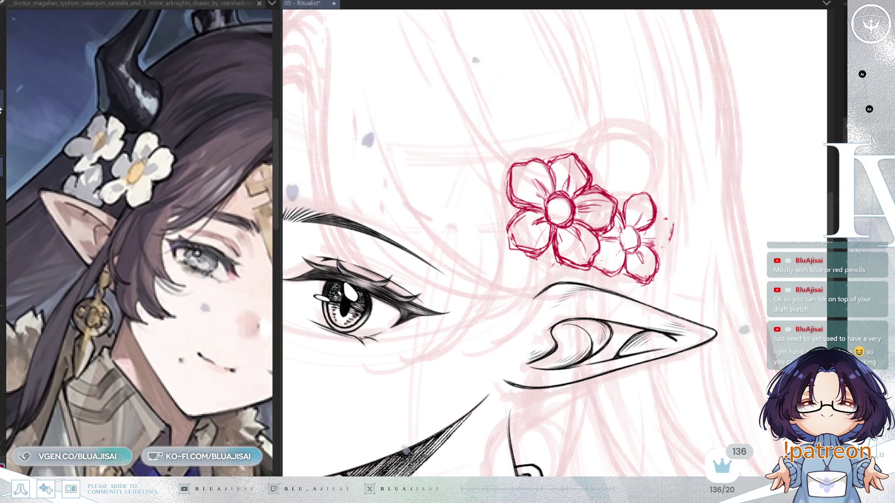
# - Lasso the small flower, shift it slightly left and squeeze its right side inward
pyautogui.moveTo(661, 218); pyautogui.dragTo(655, 216)
pyautogui.hotkey('ctrl', 't')
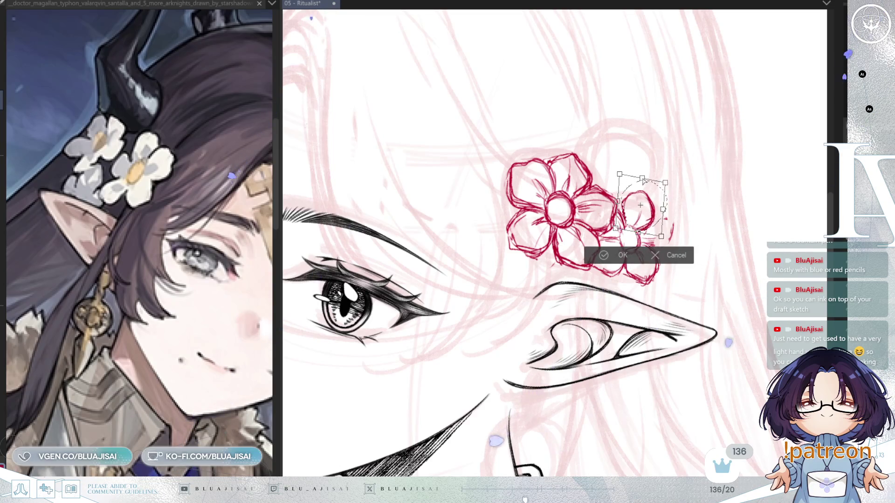
pyautogui.moveTo(642, 182); pyautogui.dragTo(637, 180)
pyautogui.moveTo(666, 214); pyautogui.dragTo(658, 208)
pyautogui.click(594, 252)
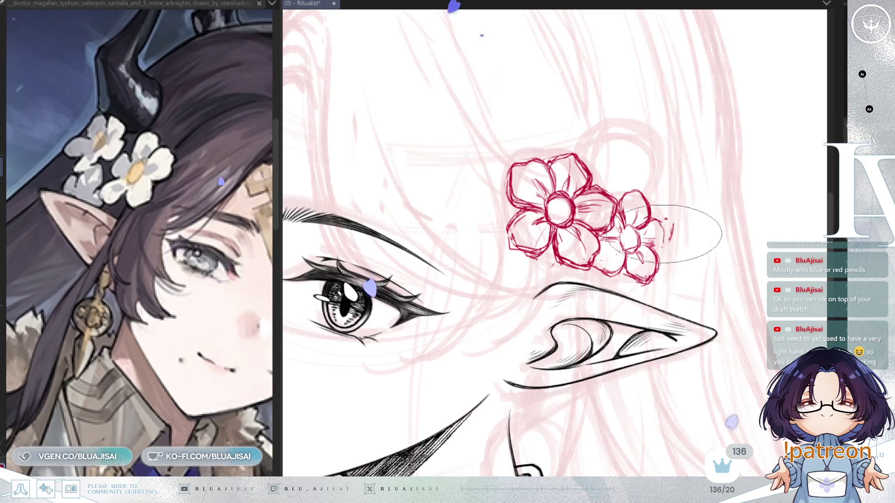
# - Redraw the small flower's petal lines with a fine brush and restore the unmirrored canvas view
pyautogui.press('[')
pyautogui.press('[')
pyautogui.press('[')
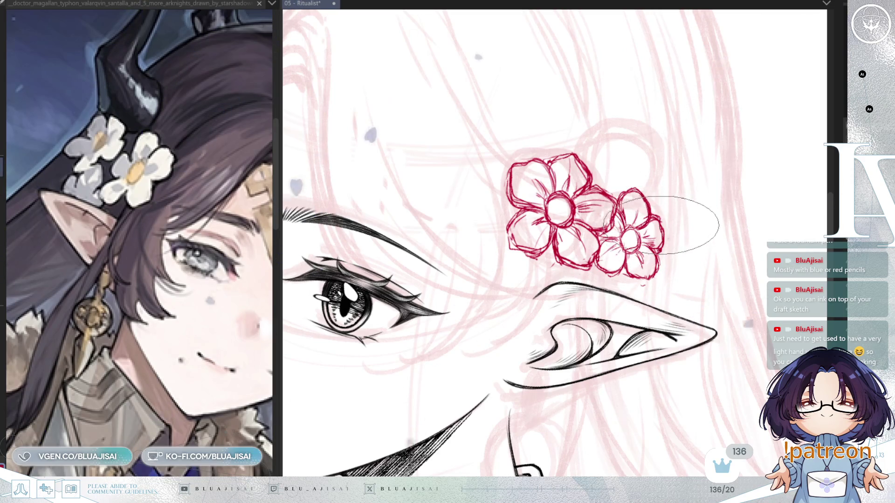
pyautogui.press('m')
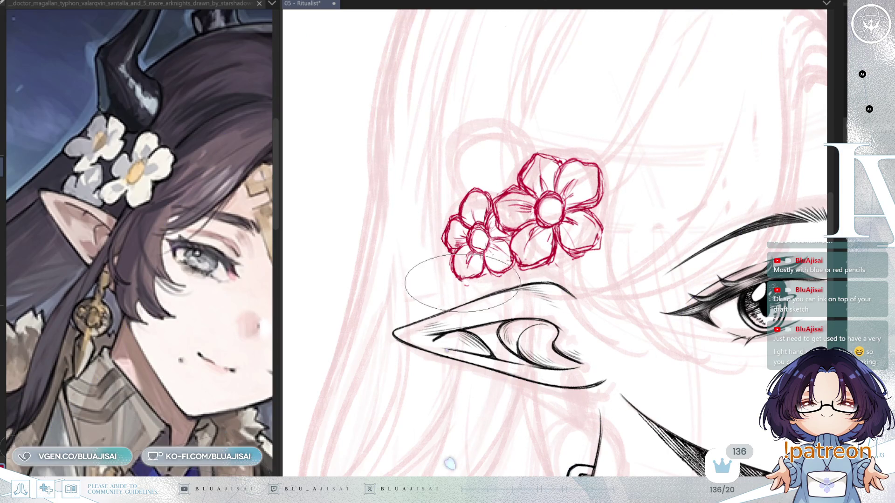
pyautogui.scroll(-3, 713, 339)
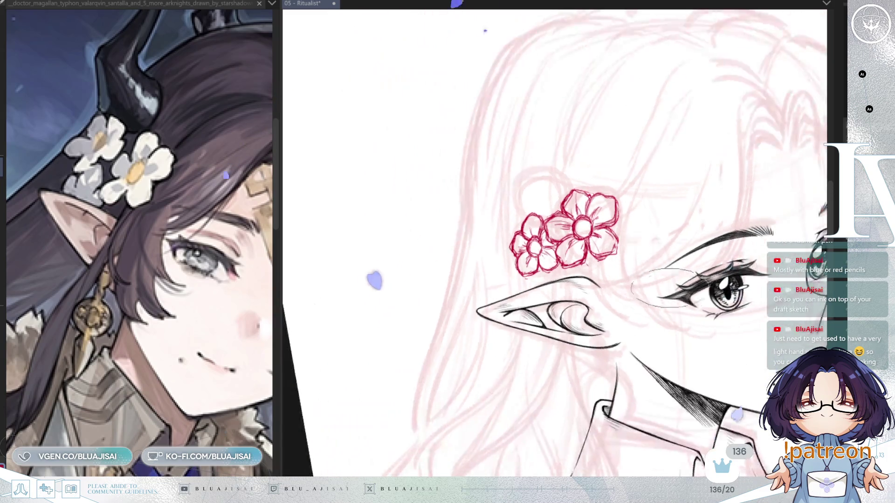
pyautogui.moveTo(713, 339); pyautogui.dragTo(664, 345)
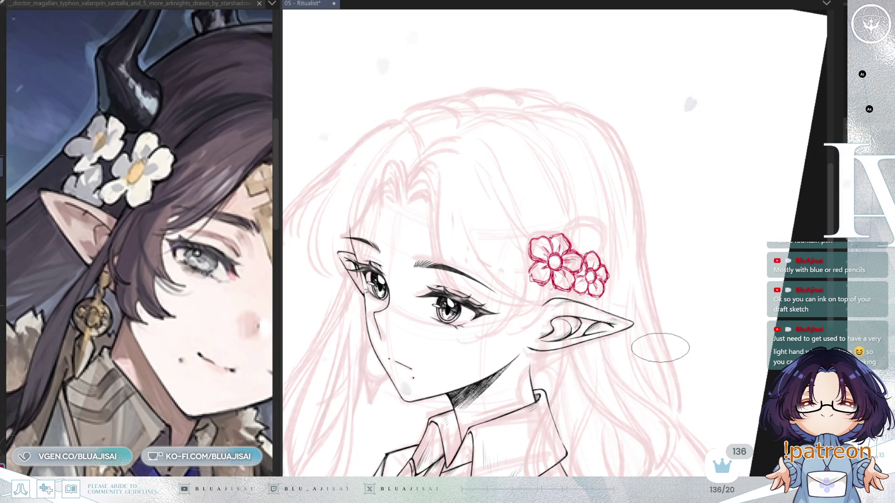
pyautogui.scroll(2, 659, 347)
pyautogui.scroll(3, 549, 278)
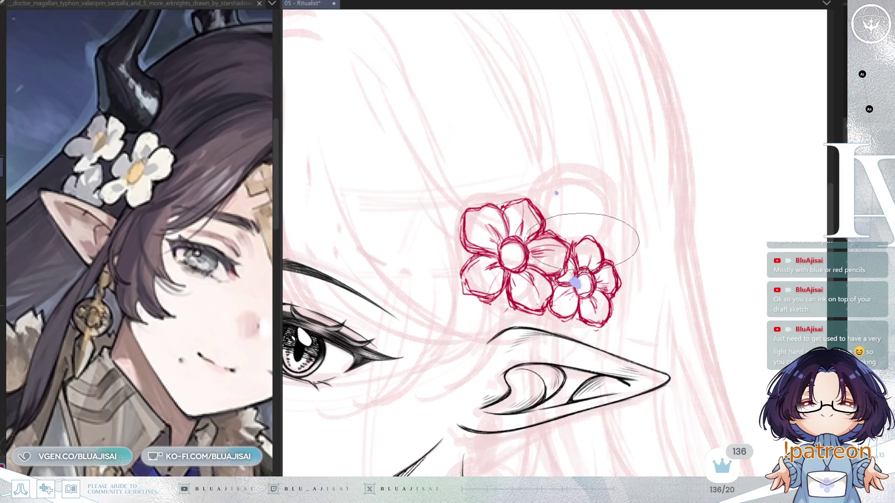
pyautogui.scroll(-2, 671, 225)
pyautogui.scroll(-2, 657, 240)
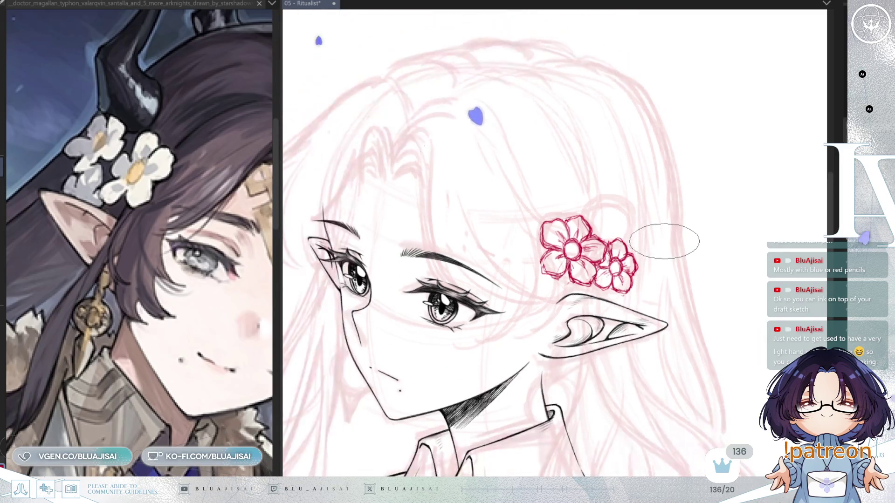
pyautogui.scroll(3, 664, 236)
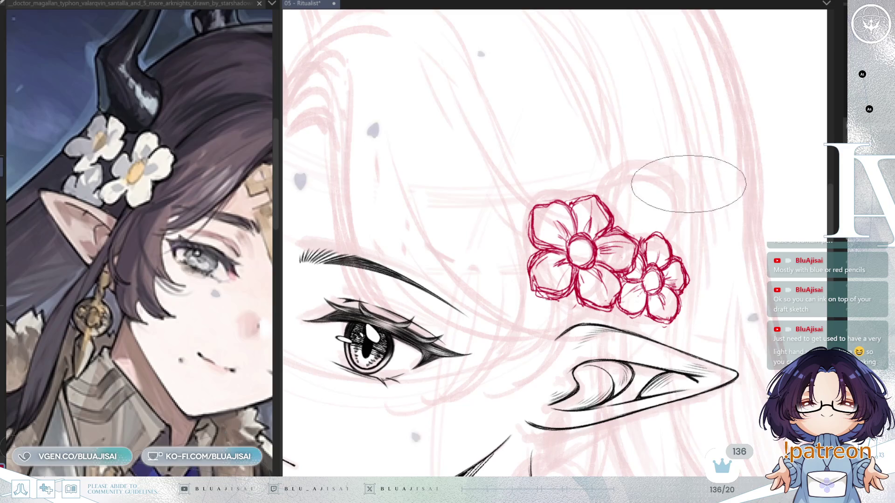
# - Sketch a curled top petal for a new flower above the red pair, then mirror the view to check
pyautogui.moveTo(678, 179); pyautogui.dragTo(648, 217)
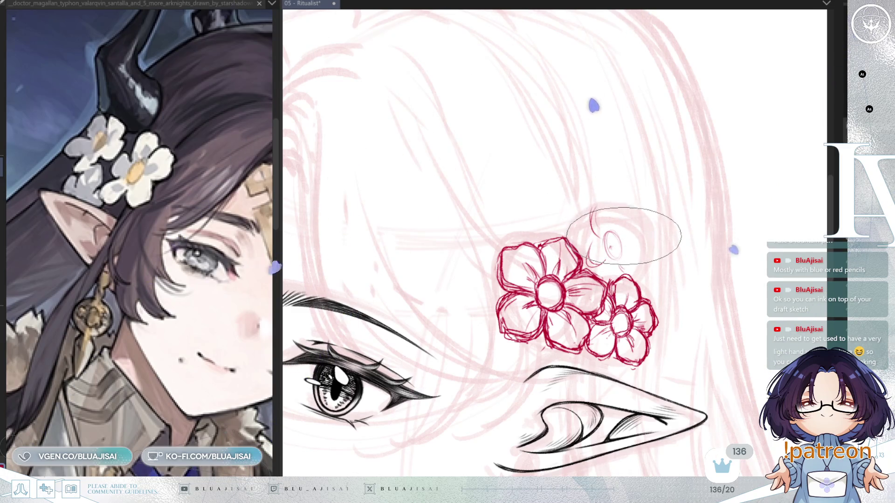
pyautogui.moveTo(627, 229); pyautogui.dragTo(634, 222)
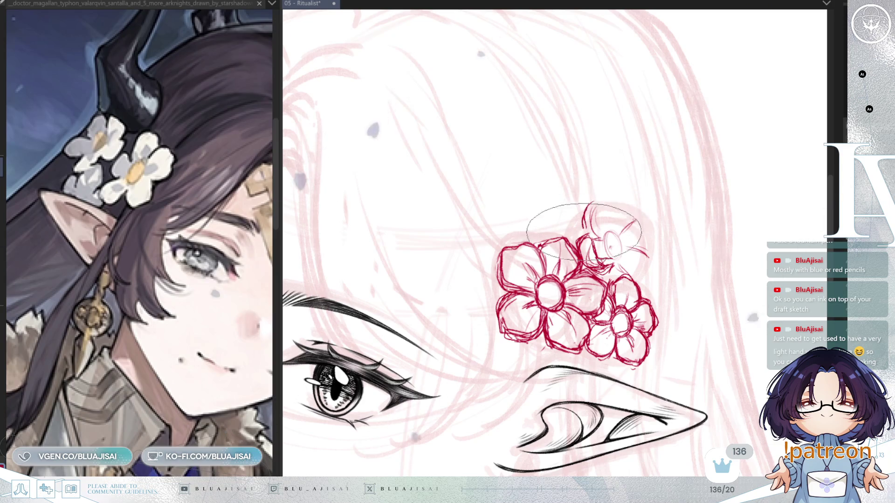
pyautogui.moveTo(593, 201); pyautogui.dragTo(588, 217)
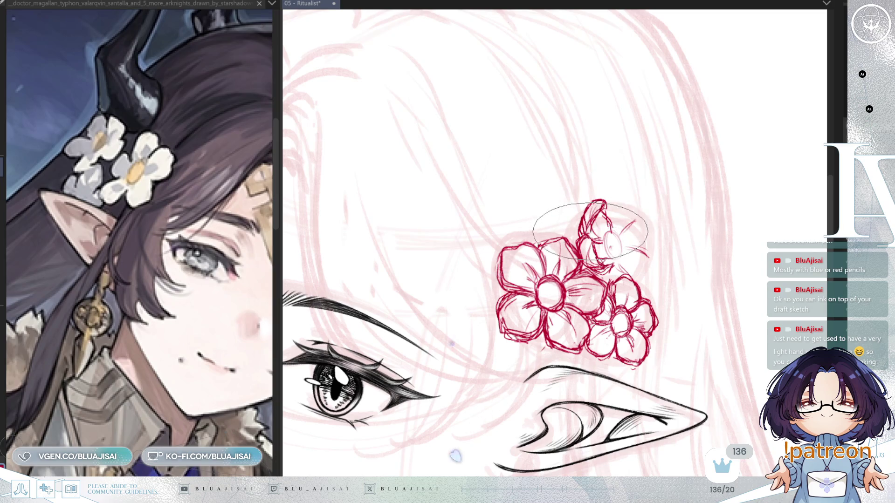
pyautogui.press('m')
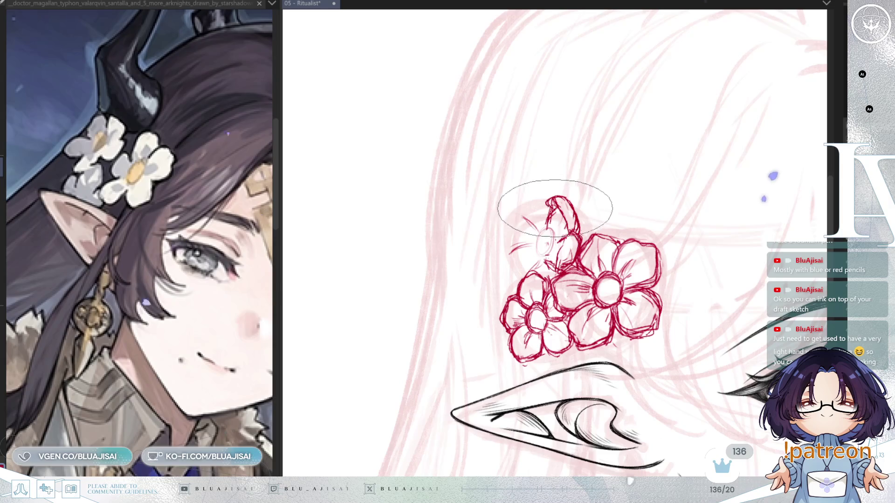
# - Zoom in, sketch the remaining petals around the top flower's centre, and unmirror the canvas
pyautogui.scroll(3, 620, 270)
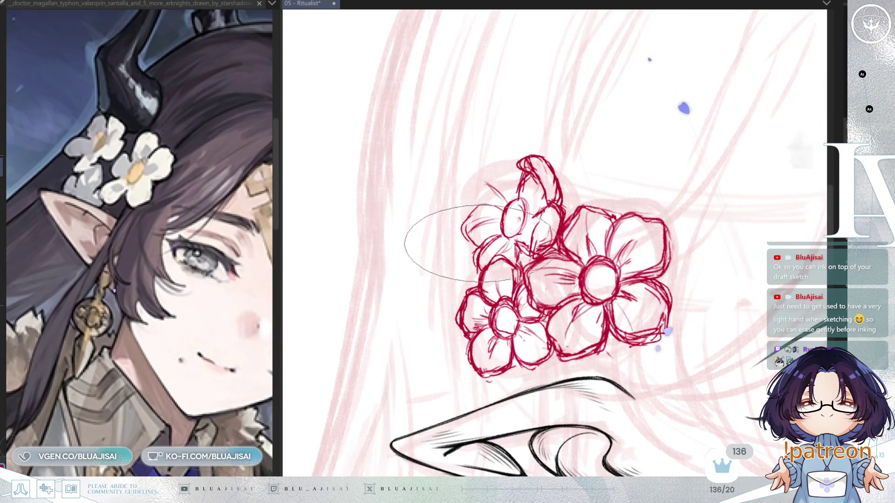
pyautogui.press('h')
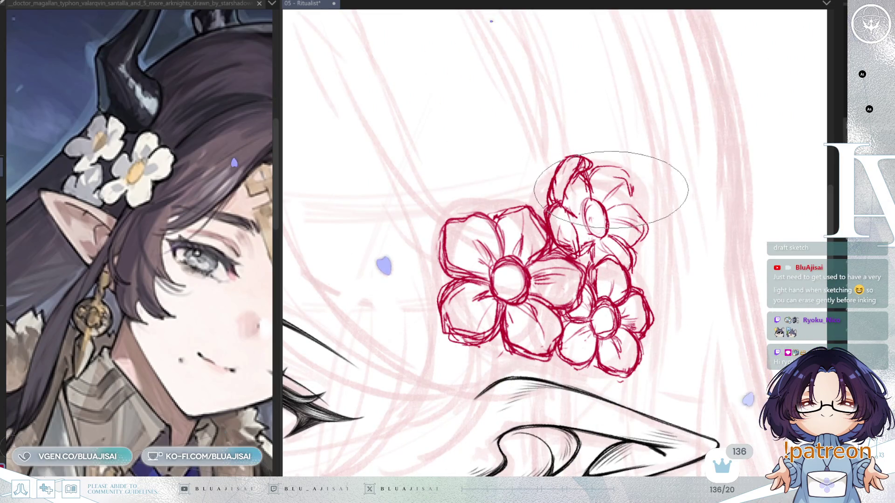
# - Touch up the top flower's petals, alternating brush and eraser, then zoom out to view the cluster
pyautogui.moveTo(606, 199); pyautogui.dragTo(617, 188)
pyautogui.scroll(2, 609, 195)
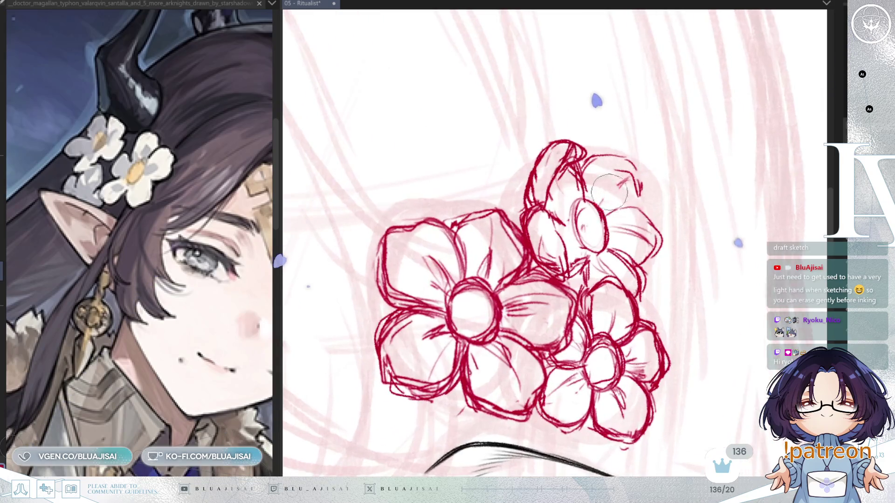
pyautogui.press('e')
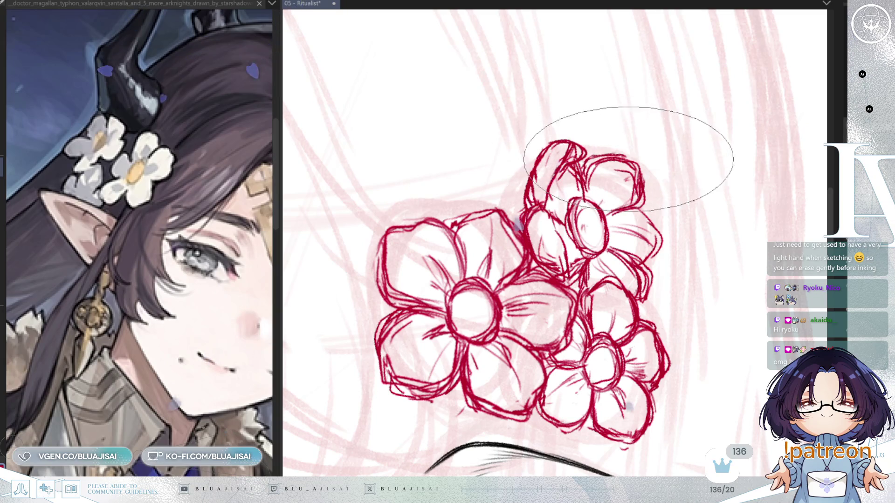
pyautogui.press('p')
pyautogui.press('e')
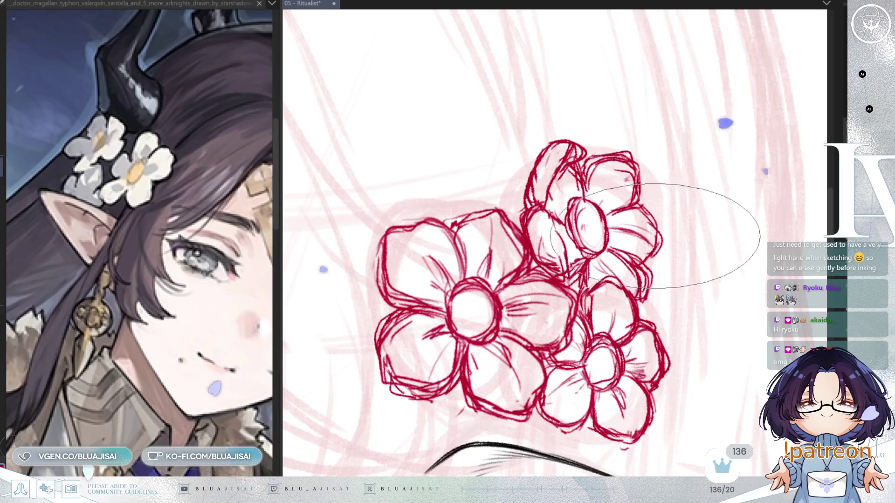
pyautogui.scroll(-1, 624, 224)
pyautogui.press('p')
pyautogui.press('e')
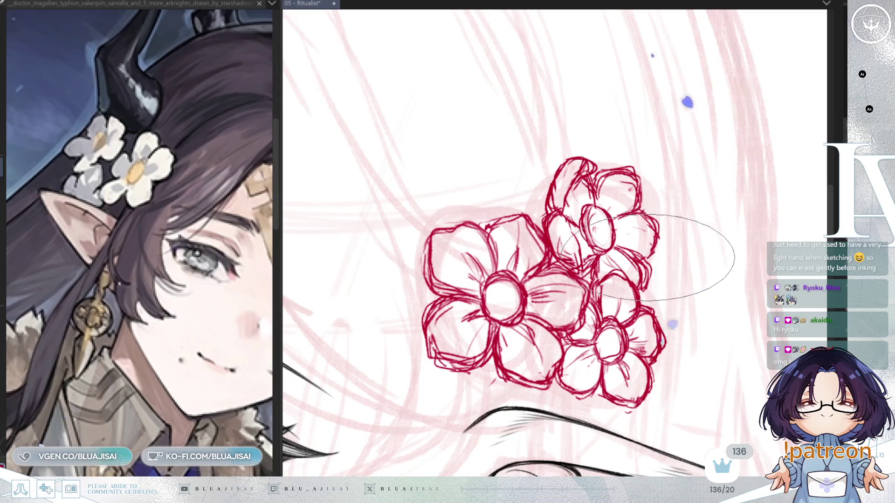
pyautogui.scroll(-1, 648, 257)
pyautogui.scroll(-1, 707, 268)
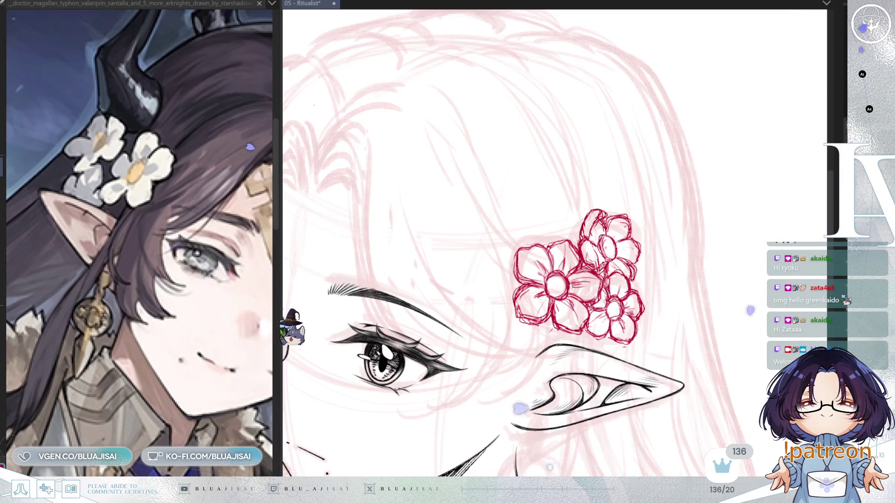
# - Erase and redraw the upper flower's left petal, alternating eraser and pencil
pyautogui.scroll(3, 594, 249)
pyautogui.press('e')
pyautogui.moveTo(573, 261)
pyautogui.mouseDown()
pyautogui.moveTo(564, 285)
pyautogui.moveTo(571, 260)
pyautogui.moveTo(592, 245)
pyautogui.moveTo(561, 257)
pyautogui.moveTo(583, 262)
pyautogui.moveTo(596, 252)
pyautogui.moveTo(591, 261)
pyautogui.mouseUp()
pyautogui.press('p')
pyautogui.press('e')
pyautogui.press('p')
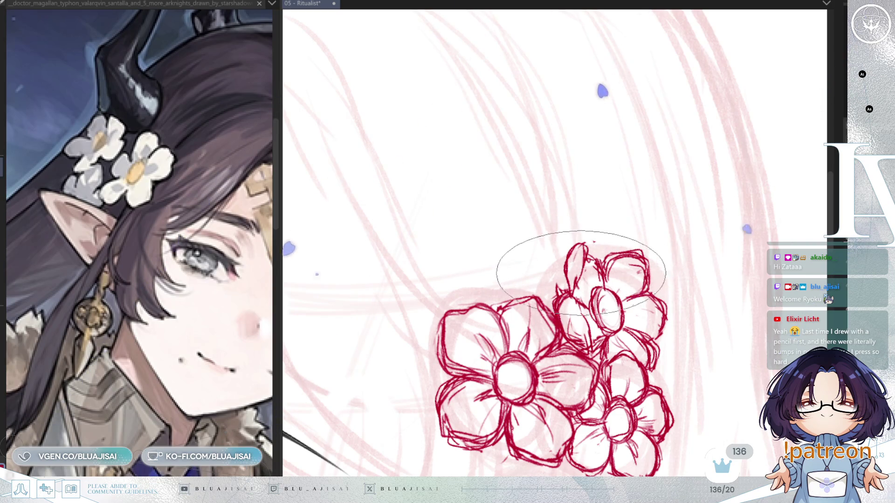
pyautogui.press('e')
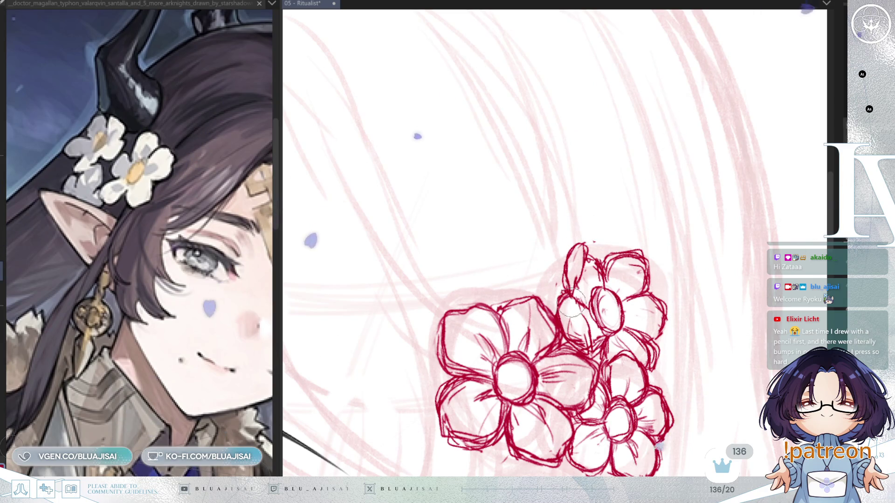
pyautogui.press('p')
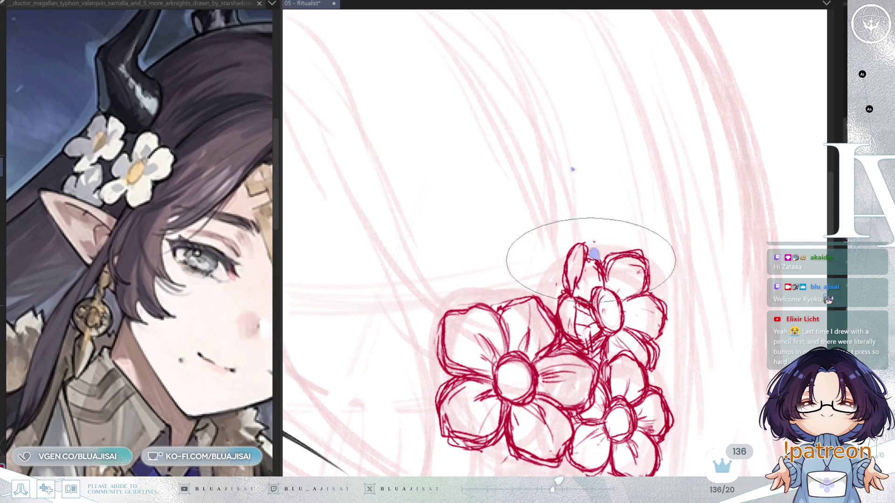
# - Zoom out, pan toward the face and ear, and zoom in on the flower cluster
pyautogui.scroll(-2, 676, 233)
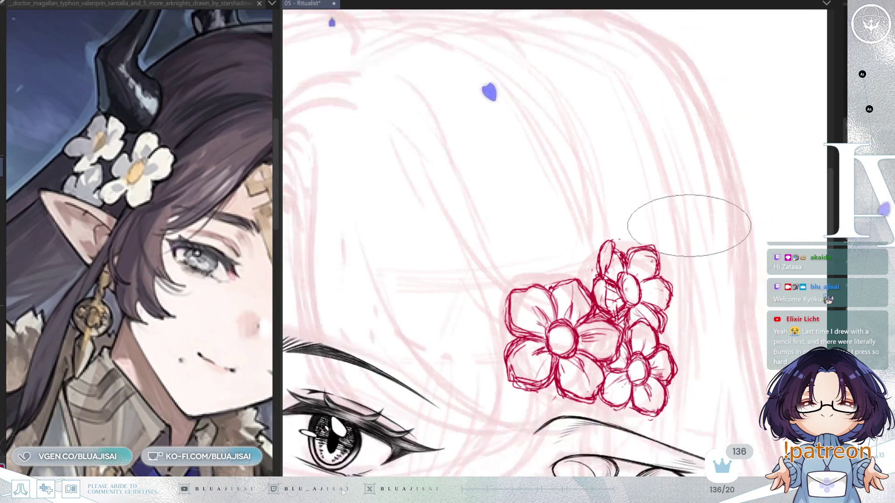
pyautogui.scroll(-2, 687, 217)
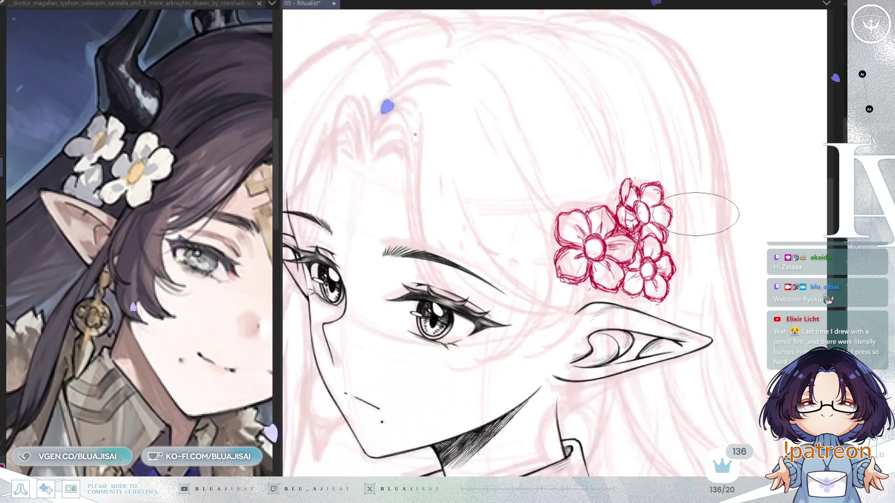
pyautogui.scroll(-1, 671, 205)
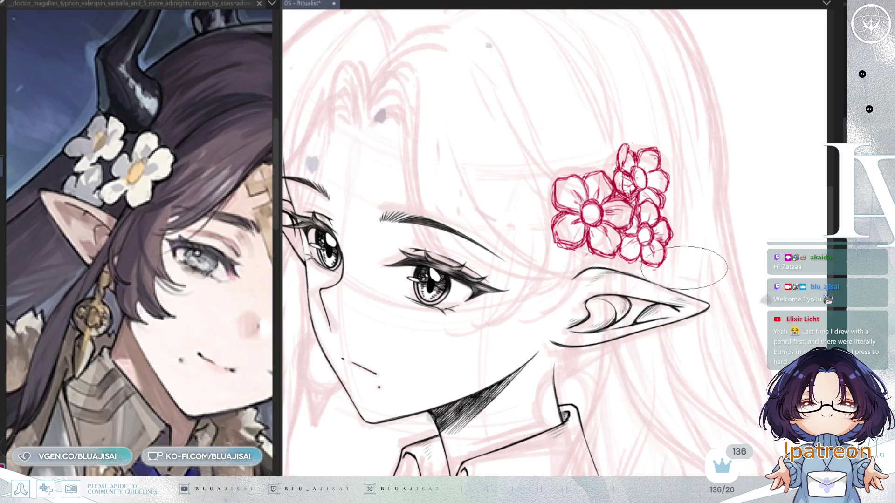
pyautogui.moveTo(740, 218); pyautogui.dragTo(715, 269)
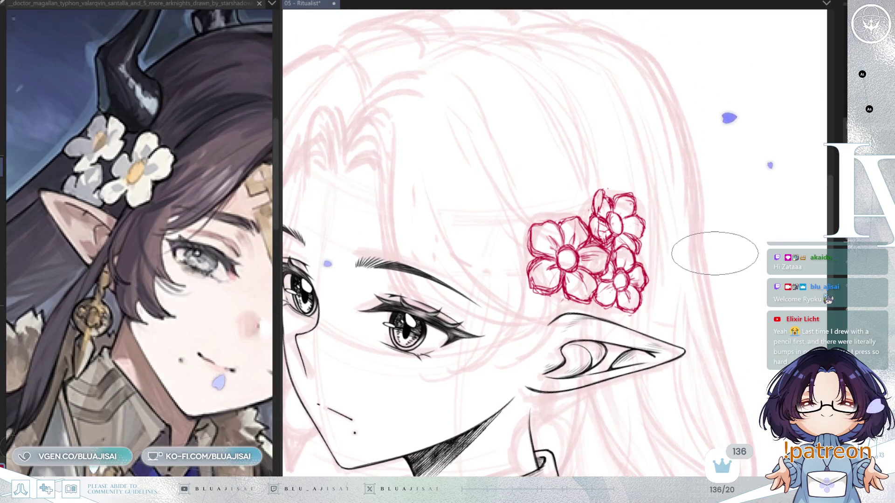
pyautogui.scroll(1, 715, 251)
pyautogui.scroll(-2, 714, 254)
pyautogui.scroll(5, 629, 236)
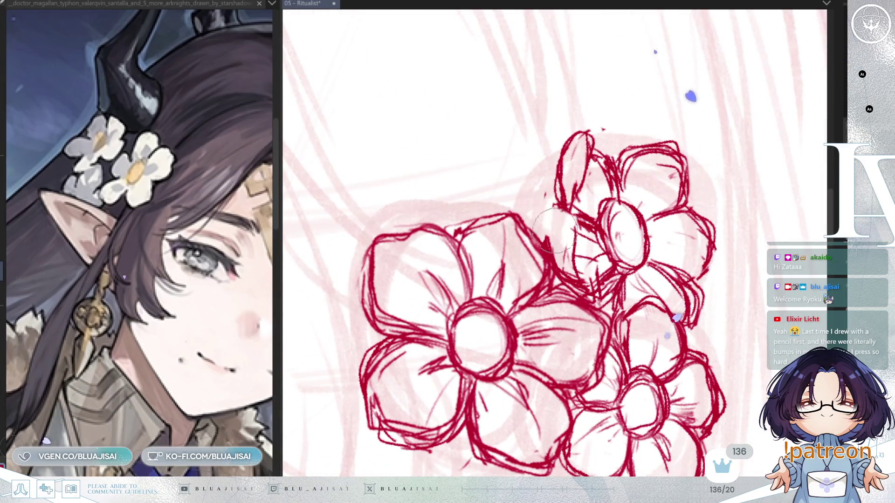
pyautogui.press(']')
pyautogui.press(']')
pyautogui.press(']')
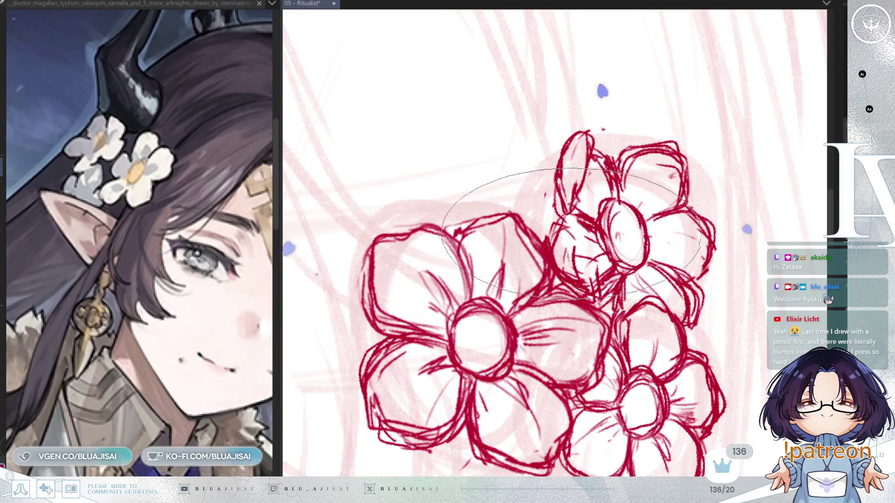
pyautogui.press('[')
pyautogui.press('[')
pyautogui.press('[')
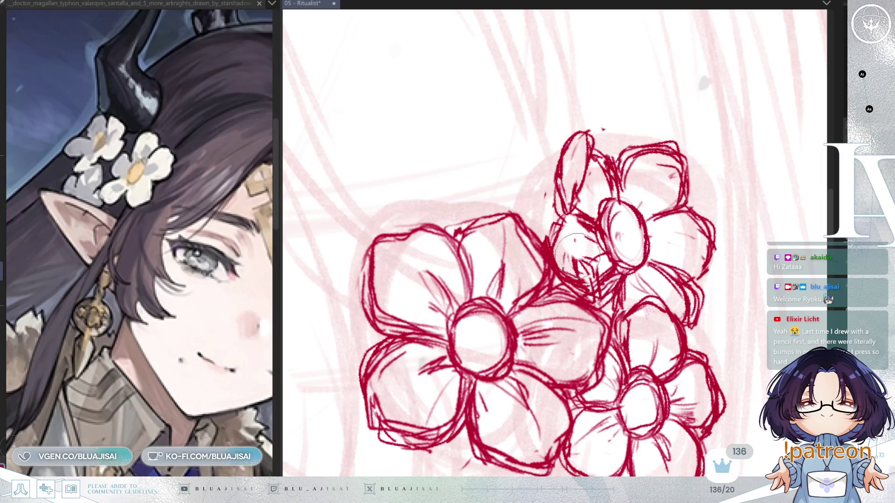
pyautogui.press(']')
pyautogui.press(']')
pyautogui.press(']')
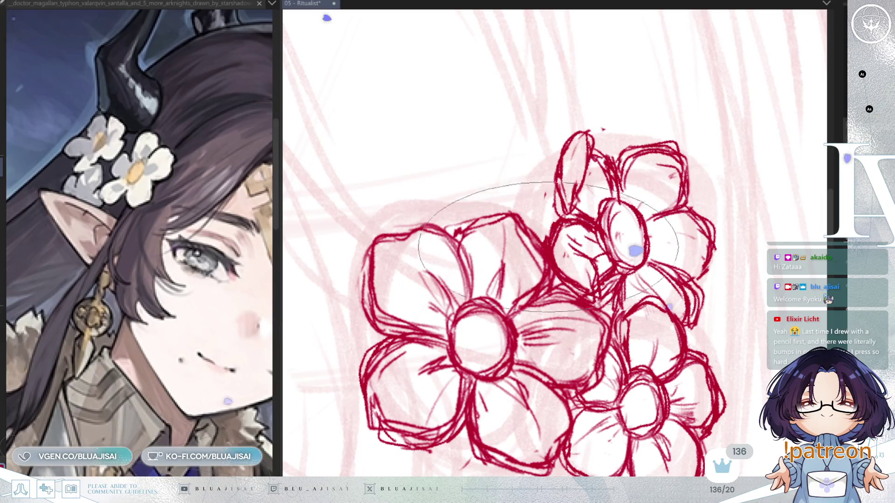
pyautogui.scroll(-5, 680, 240)
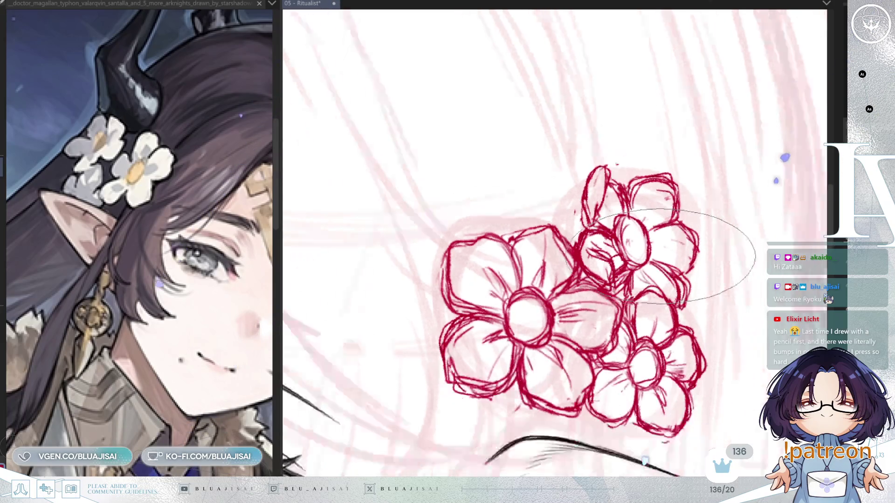
pyautogui.moveTo(748, 246); pyautogui.dragTo(739, 299)
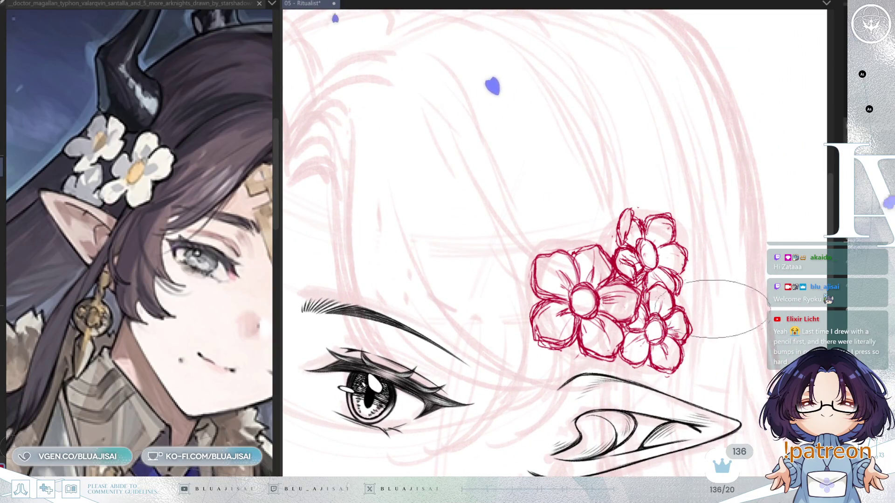
pyautogui.scroll(-2, 704, 292)
pyautogui.moveTo(710, 276); pyautogui.dragTo(699, 259)
pyautogui.scroll(3, 694, 259)
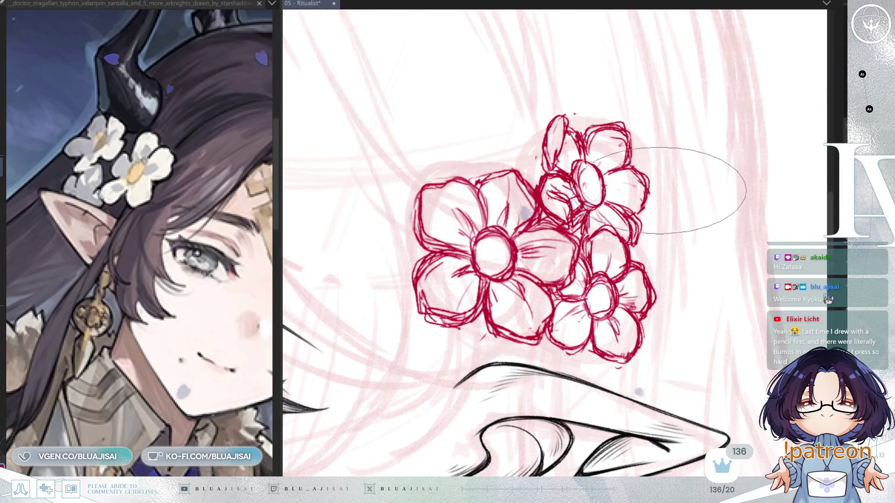
pyautogui.scroll(2, 643, 184)
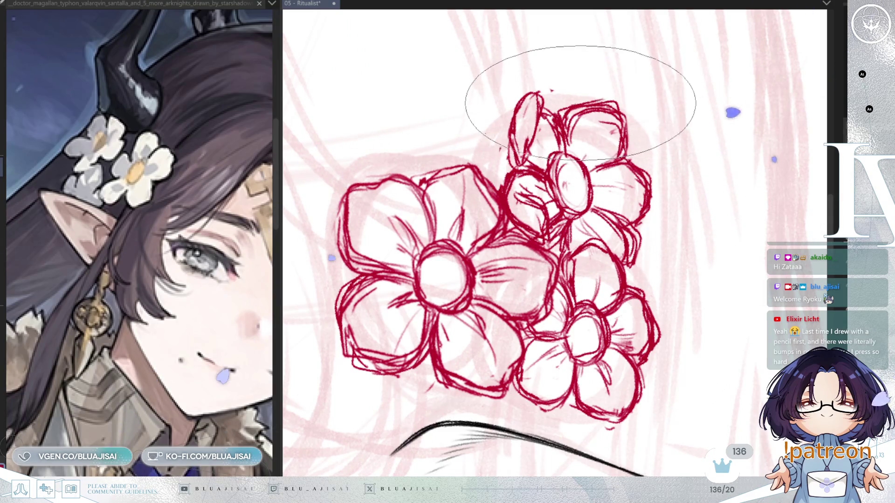
pyautogui.scroll(-3, 657, 156)
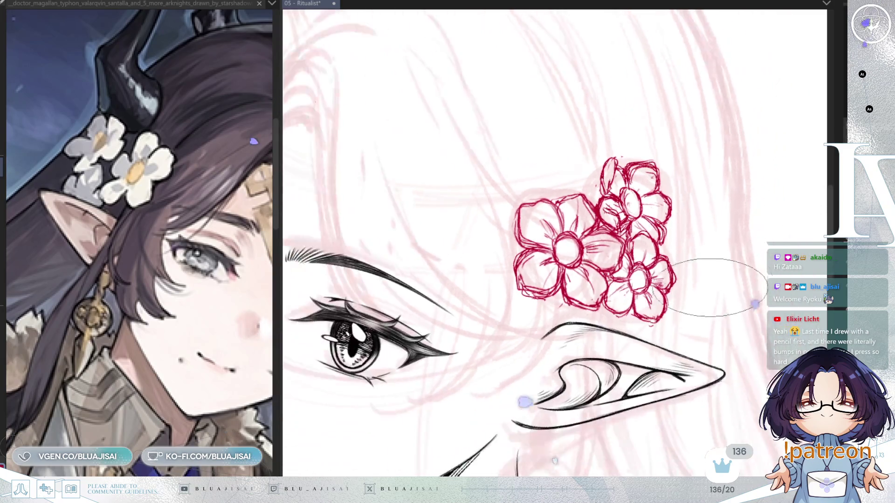
pyautogui.scroll(-2, 713, 303)
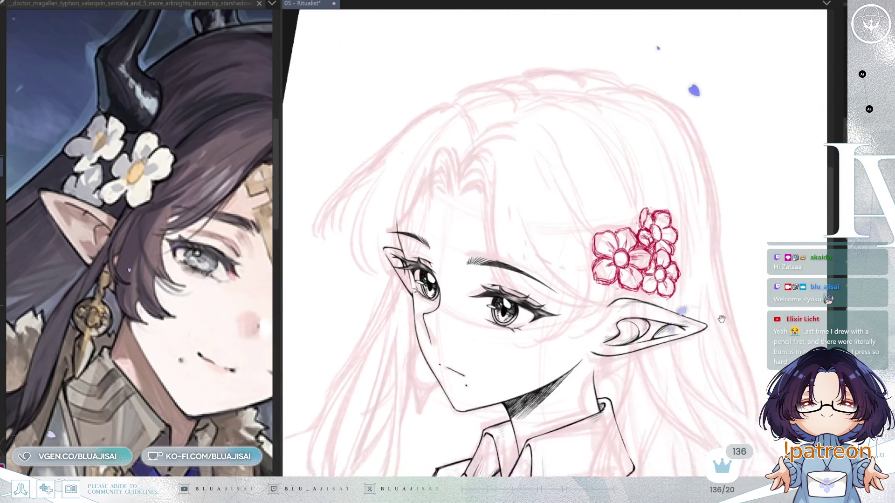
pyautogui.press('h')
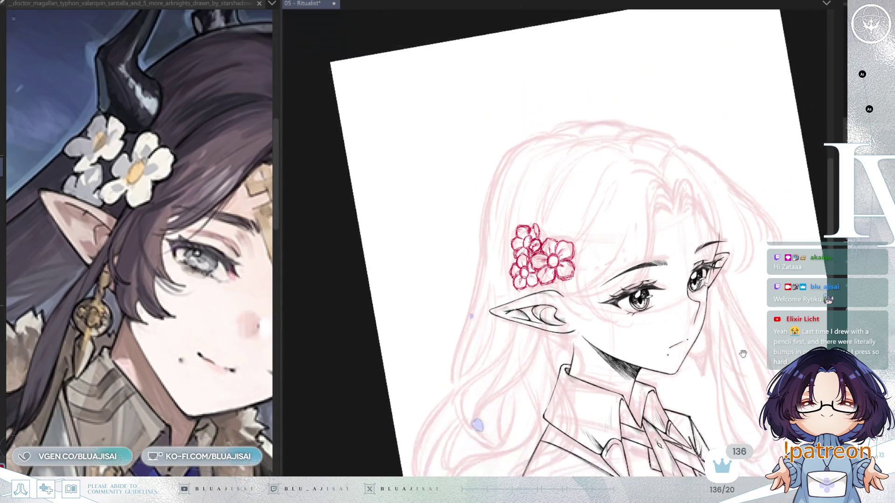
pyautogui.press('h')
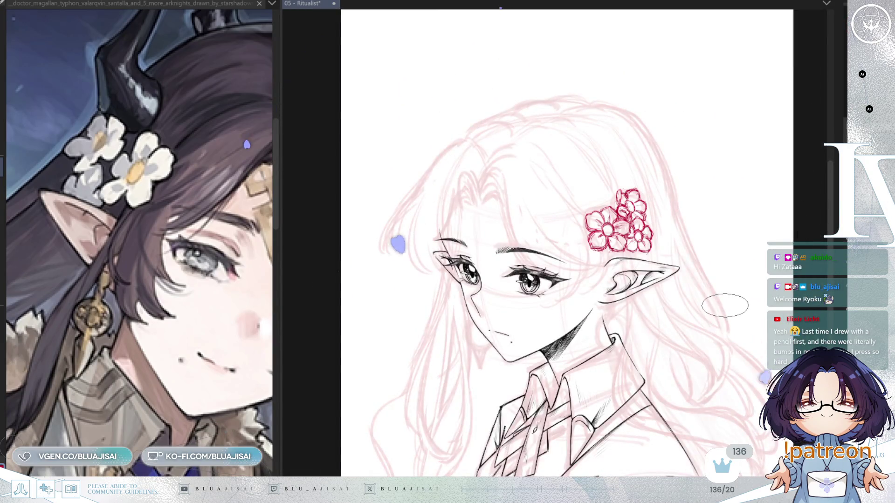
# - Move the flower cluster slightly left and enlarge it a little, then check it fitted and mirrored
pyautogui.hotkey('ctrl', 't')
pyautogui.moveTo(644, 231); pyautogui.dragTo(639, 233)
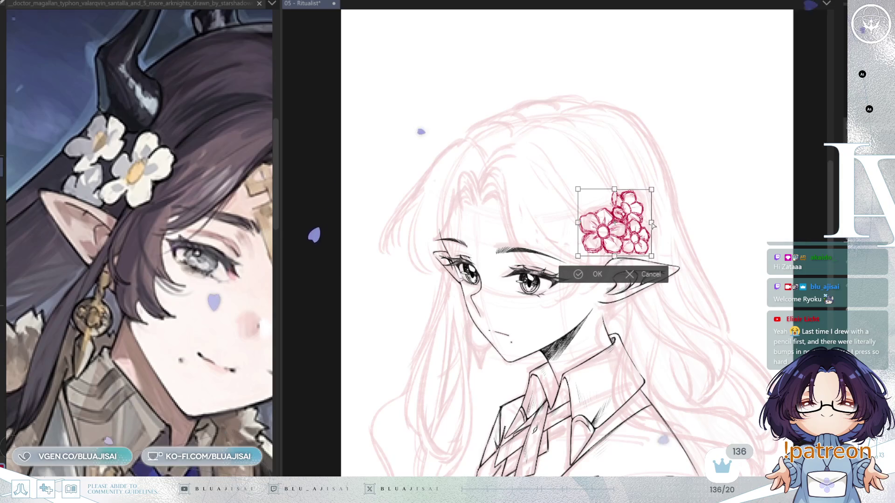
pyautogui.moveTo(650, 256); pyautogui.dragTo(651, 257)
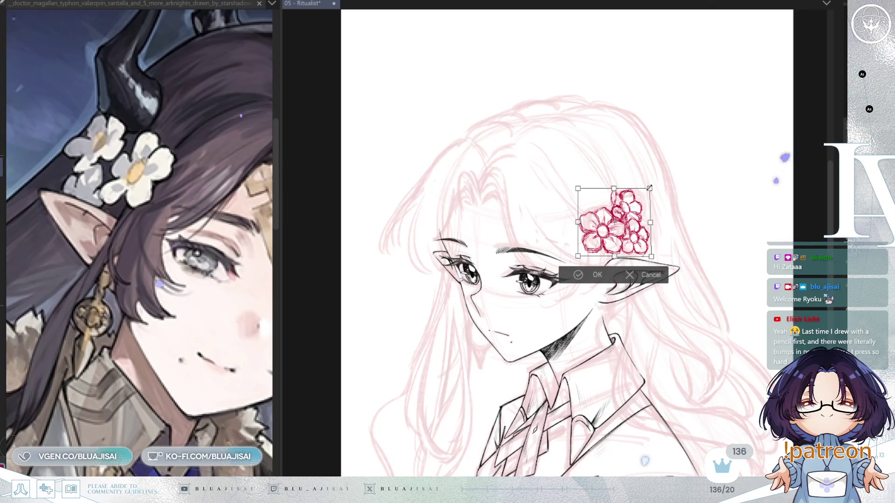
pyautogui.moveTo(642, 240); pyautogui.dragTo(631, 244)
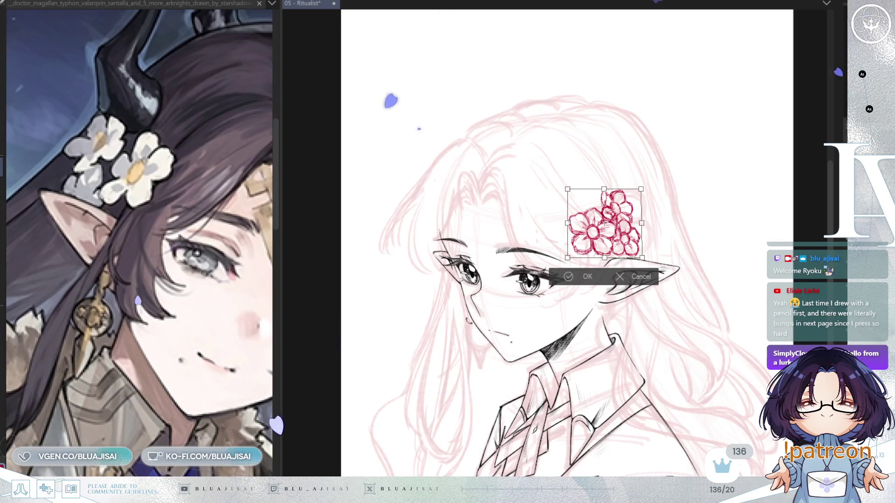
pyautogui.press('Return')
pyautogui.hotkey('ctrl', '0')
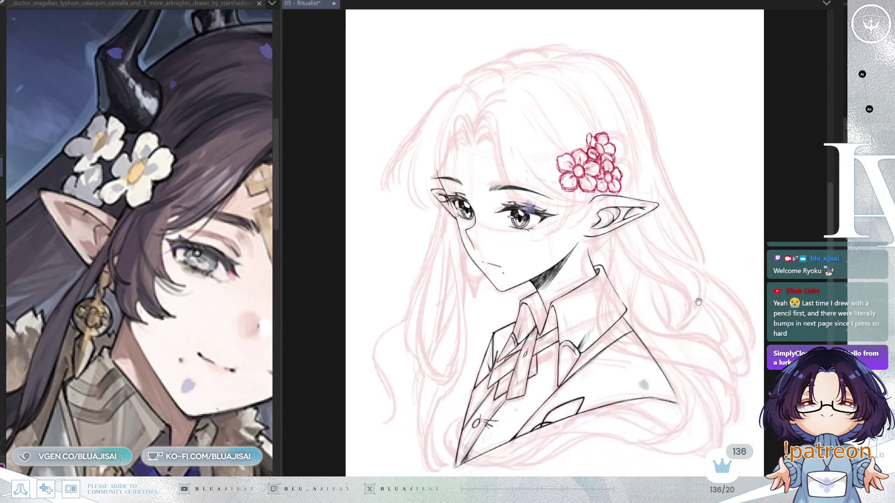
pyautogui.press('h')
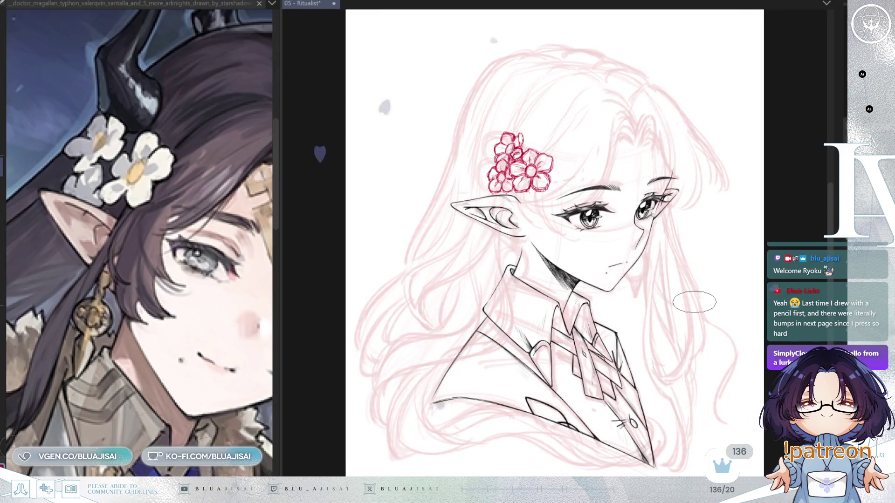
# - Skew the cluster's top slightly right and pull its lower-left corner outward, comparing mirrored views
pyautogui.hotkey('ctrl', 't')
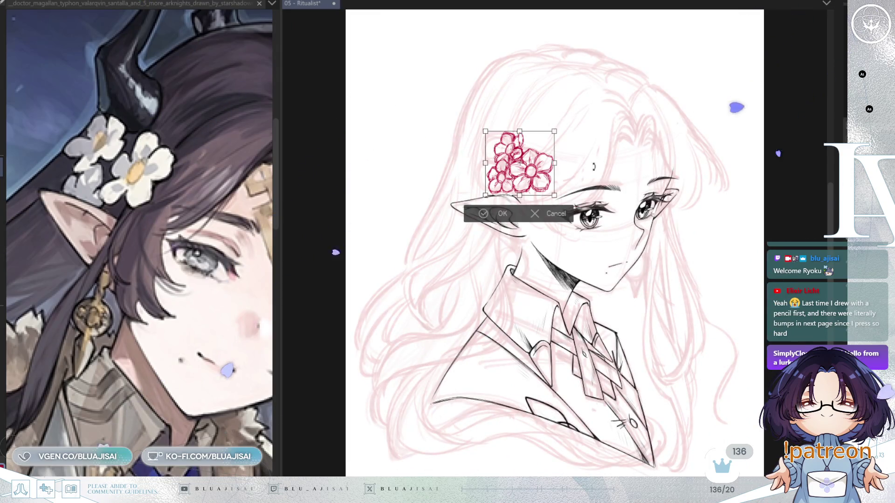
pyautogui.moveTo(520, 134); pyautogui.dragTo(522, 132)
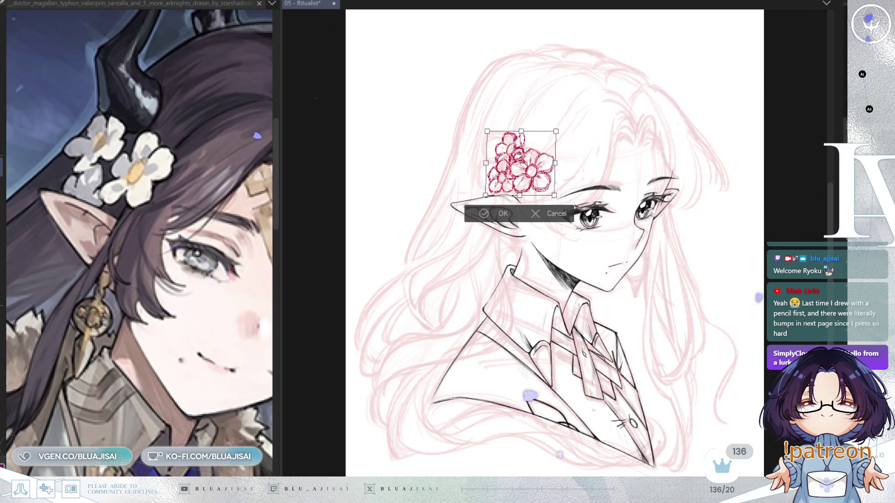
pyautogui.moveTo(485, 197); pyautogui.dragTo(484, 198)
pyautogui.press('Return')
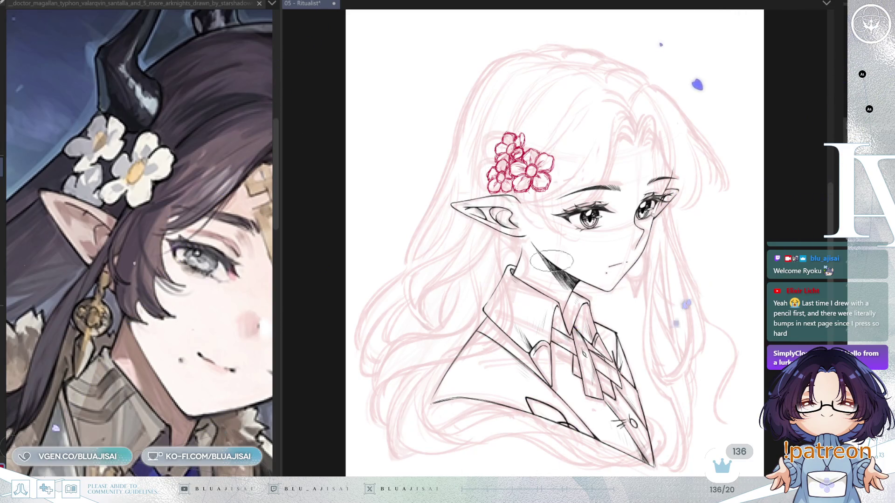
pyautogui.press('h')
pyautogui.press('h')
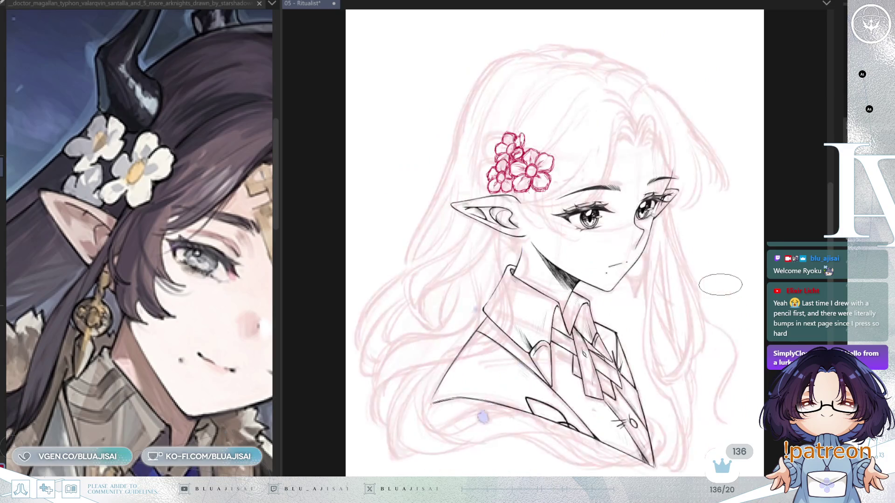
pyautogui.press('h')
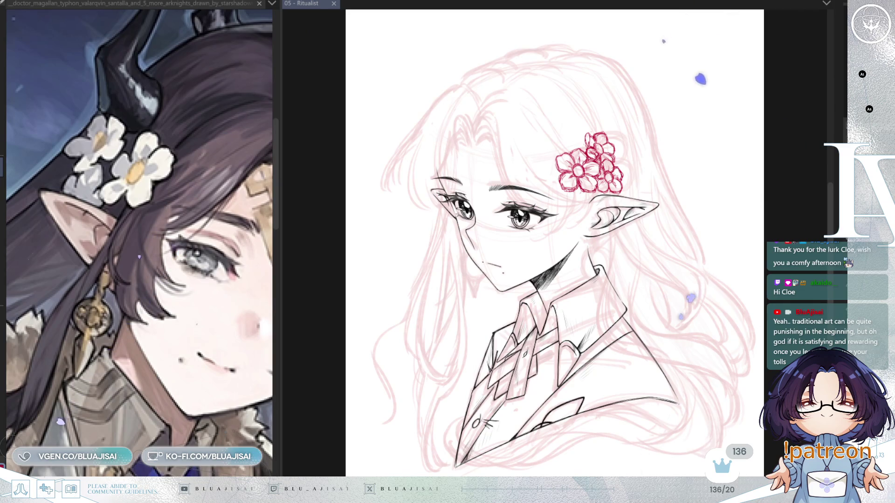
# - Zoom in on the saved illustration's now light-pink flower cluster
pyautogui.scroll(3, 602, 25)
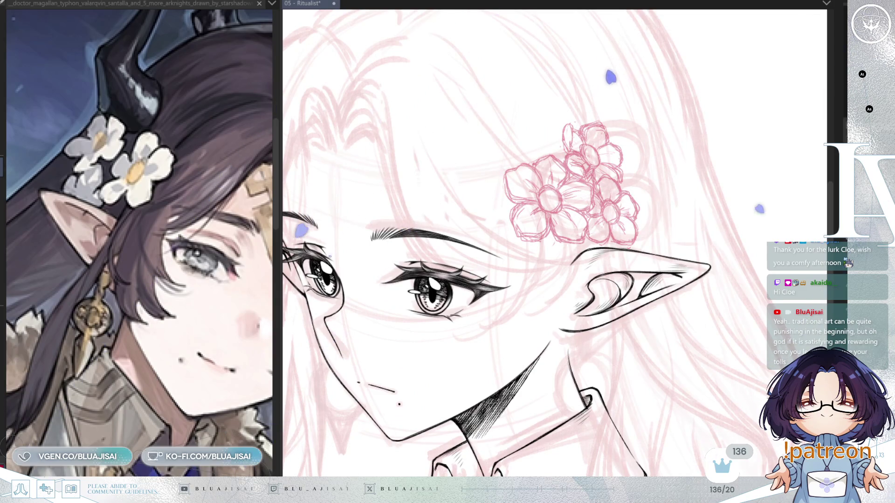
# - Hide the faint pink rough strokes, zoom in, and ink the left and lower arc of the flower centre
pyautogui.scroll(5, 703, 201)
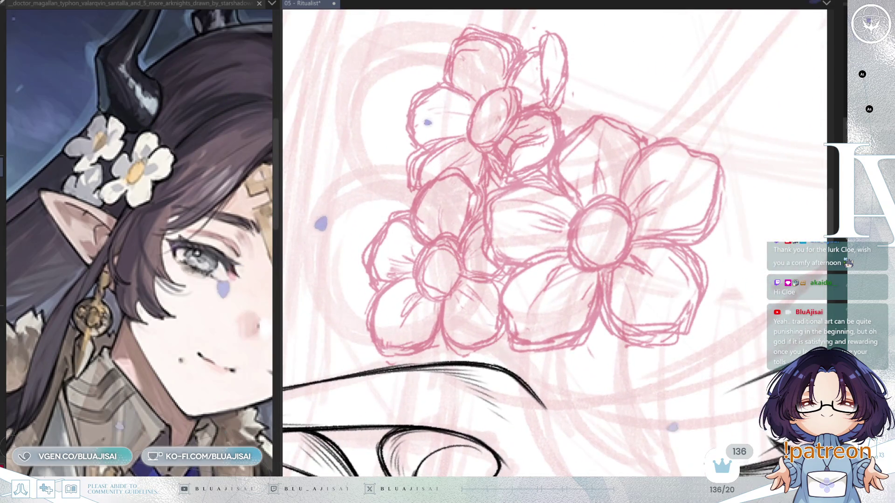
pyautogui.press('Delete')
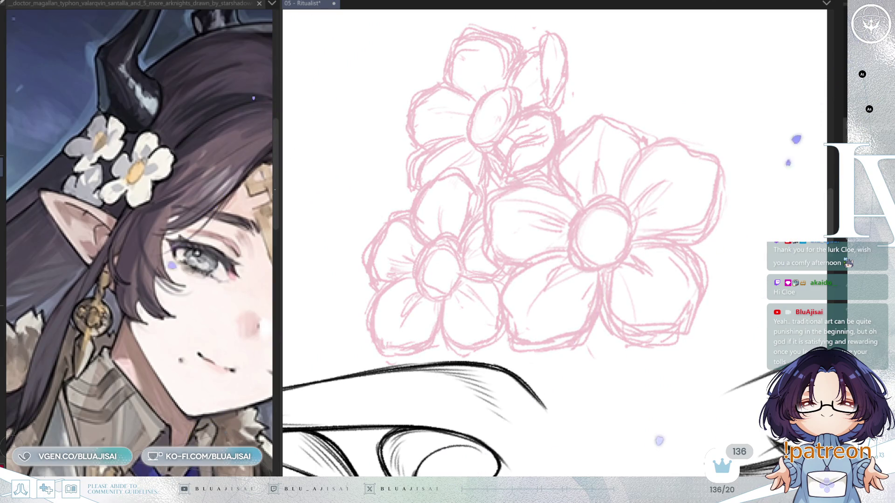
pyautogui.moveTo(511, 189); pyautogui.dragTo(742, 303)
pyautogui.press('Up')
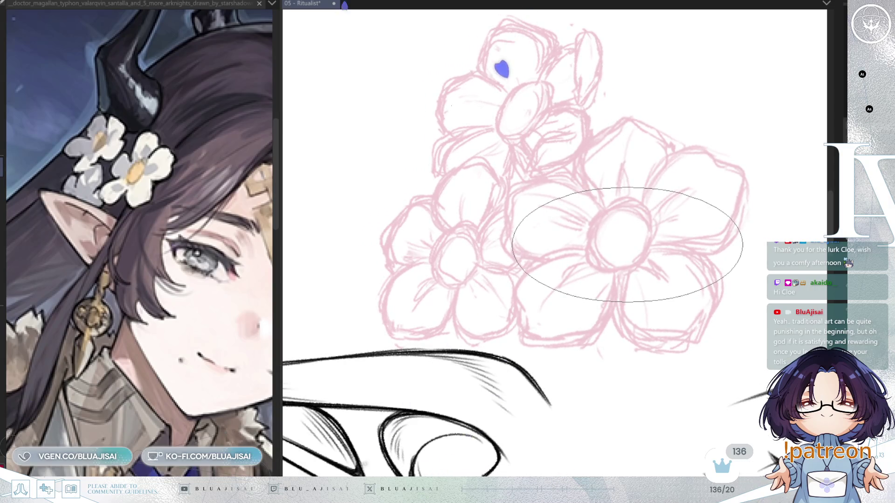
pyautogui.scroll(2, 609, 314)
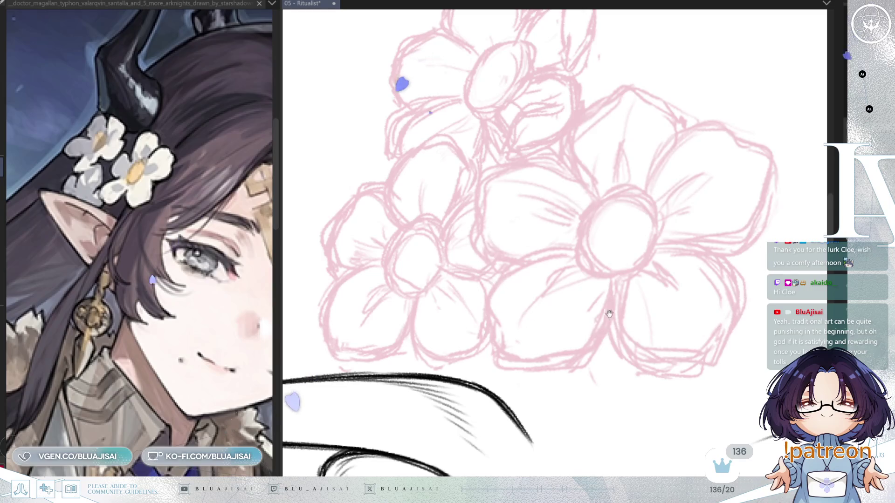
pyautogui.moveTo(580, 190)
pyautogui.mouseDown()
pyautogui.moveTo(769, 369)
pyautogui.moveTo(780, 220)
pyautogui.moveTo(783, 285)
pyautogui.mouseUp()
pyautogui.moveTo(536, 196); pyautogui.dragTo(514, 162)
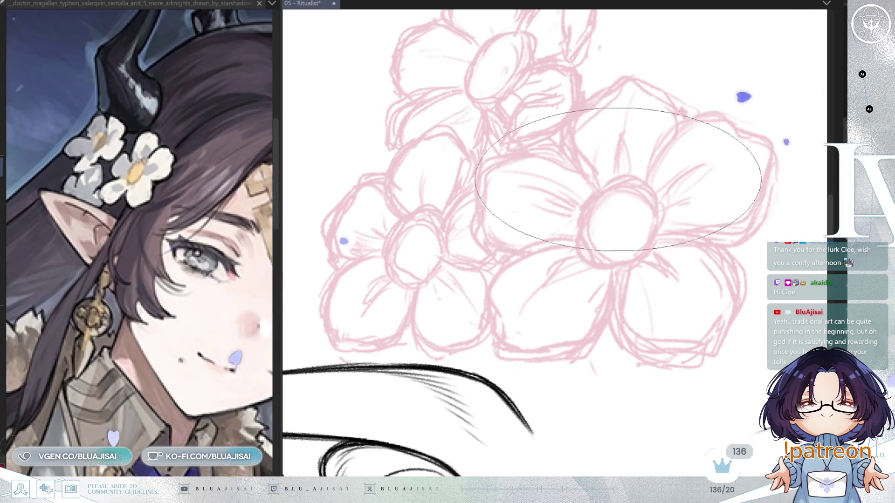
pyautogui.moveTo(583, 222); pyautogui.dragTo(616, 183)
pyautogui.moveTo(581, 225)
pyautogui.mouseDown()
pyautogui.moveTo(593, 256)
pyautogui.moveTo(646, 252)
pyautogui.mouseUp()
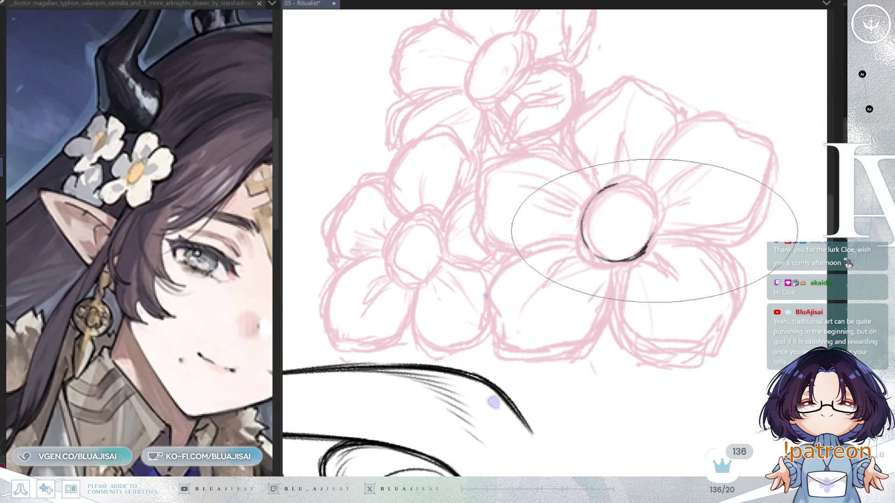
# - Close the centre circle in black and ink the lower-left petal's outline, undoing one stray stroke
pyautogui.moveTo(622, 185); pyautogui.dragTo(654, 240)
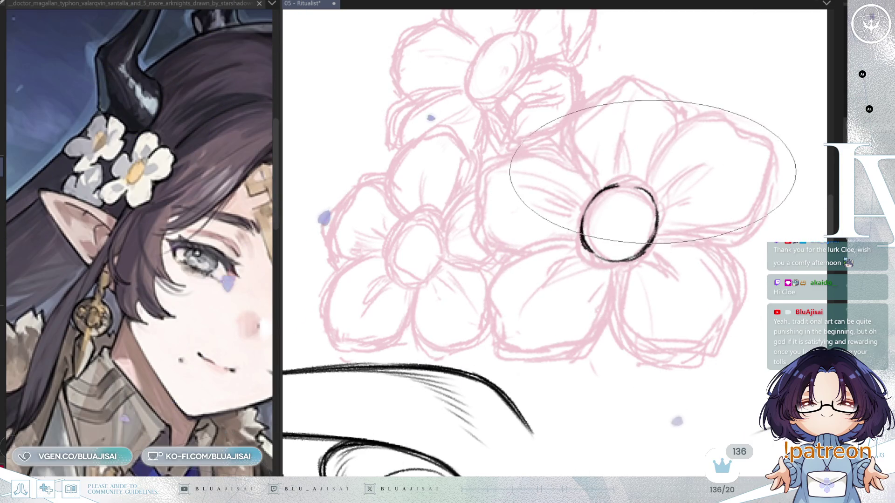
pyautogui.moveTo(582, 240)
pyautogui.mouseDown()
pyautogui.moveTo(494, 275)
pyautogui.moveTo(500, 343)
pyautogui.mouseUp()
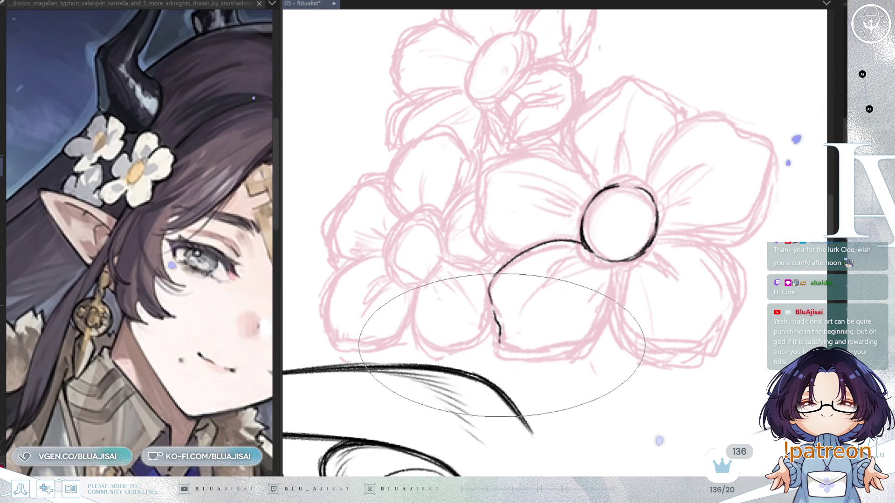
pyautogui.hotkey('ctrl', 'z')
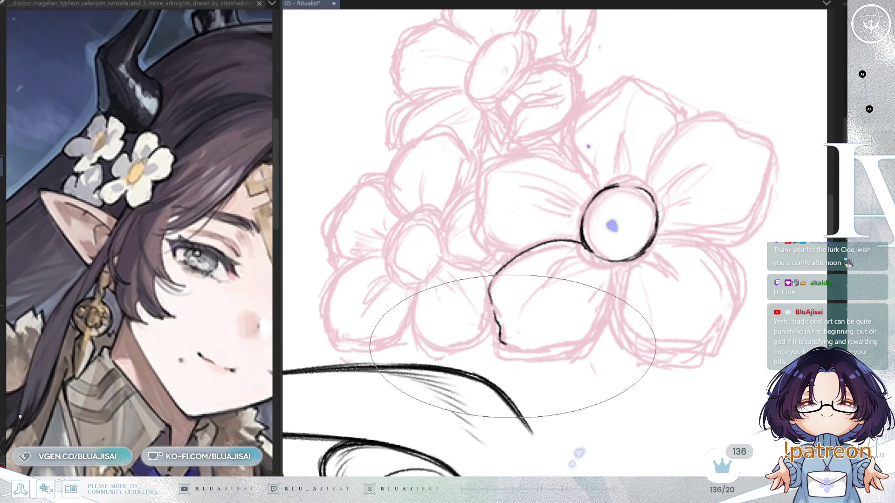
pyautogui.moveTo(610, 265); pyautogui.dragTo(578, 343)
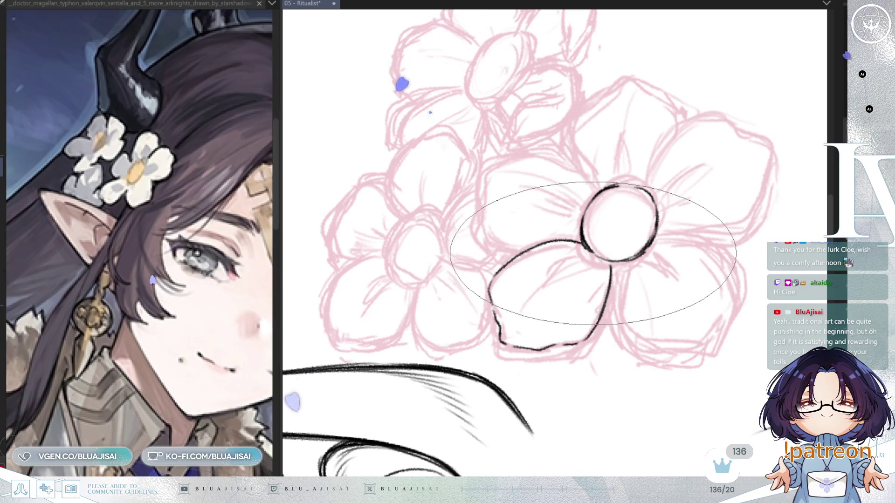
pyautogui.moveTo(552, 270)
pyautogui.mouseDown()
pyautogui.moveTo(591, 252)
pyautogui.moveTo(560, 273)
pyautogui.mouseUp()
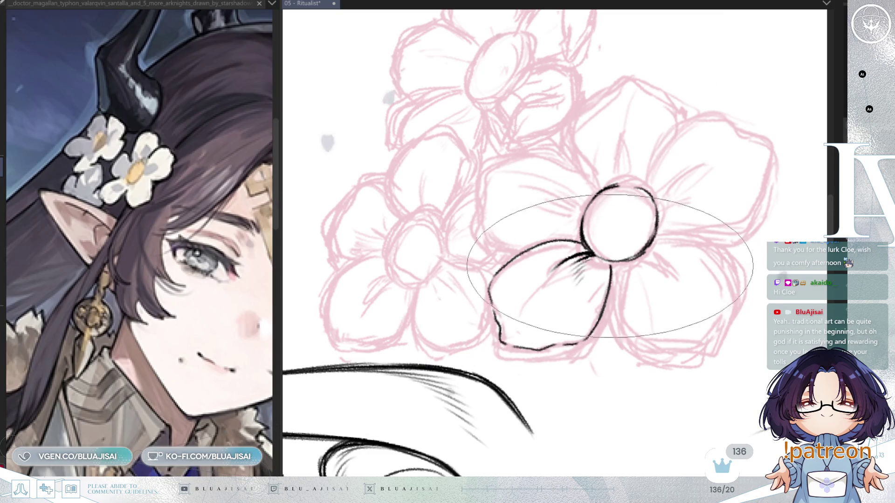
pyautogui.click(613, 264)
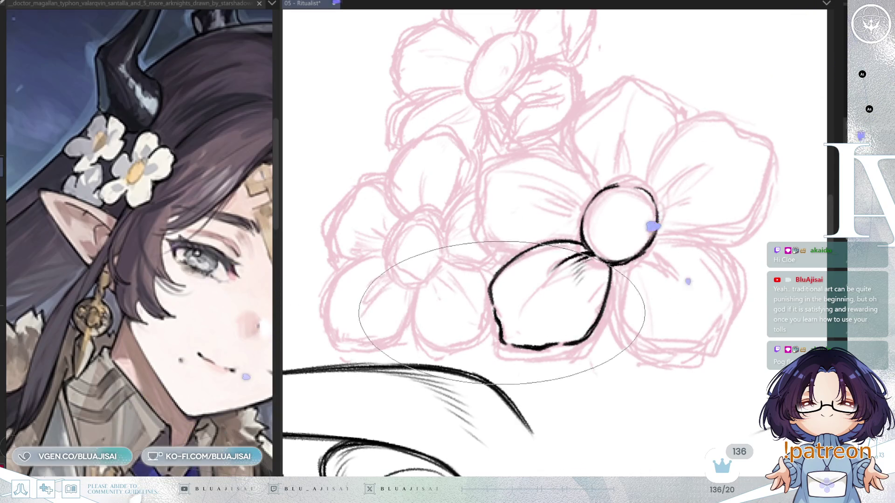
# - Add hatching inside the lower petal and check the linework in a mirrored view
pyautogui.moveTo(528, 280)
pyautogui.mouseDown()
pyautogui.moveTo(507, 311)
pyautogui.moveTo(521, 342)
pyautogui.mouseUp()
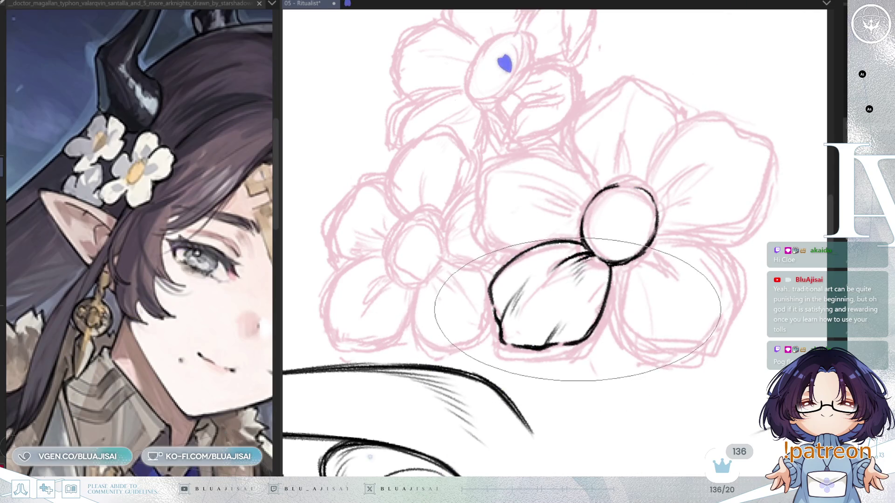
pyautogui.press('h')
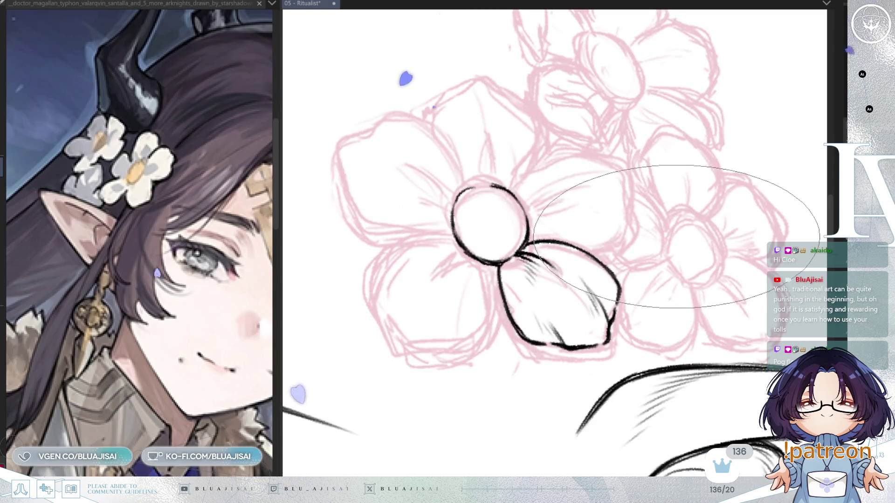
pyautogui.press('h')
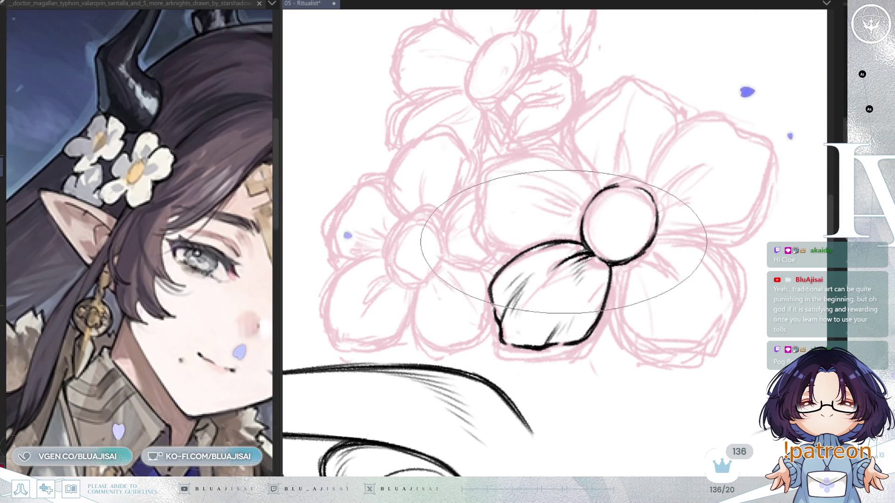
pyautogui.moveTo(712, 223); pyautogui.dragTo(654, 237)
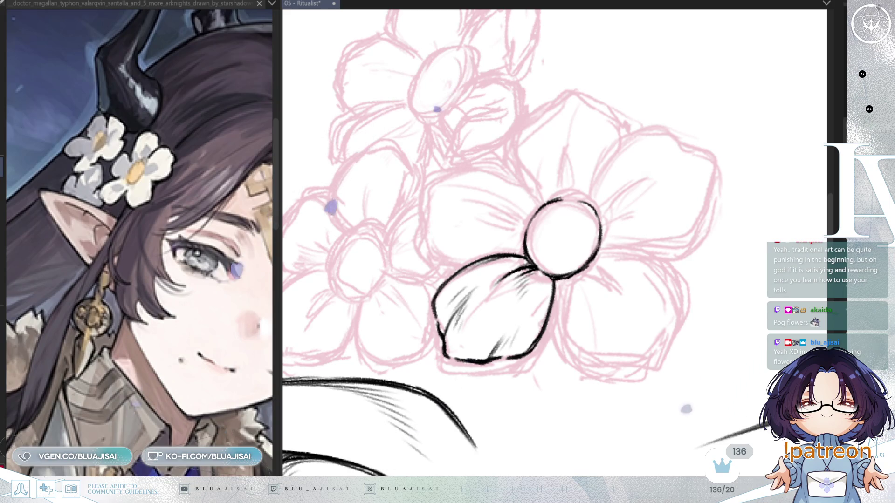
# - Ink the flower centre and the edges of the upper-right petal in black
pyautogui.moveTo(404, 133)
pyautogui.mouseDown()
pyautogui.moveTo(703, 274)
pyautogui.moveTo(709, 249)
pyautogui.moveTo(713, 261)
pyautogui.moveTo(688, 270)
pyautogui.moveTo(728, 269)
pyautogui.moveTo(709, 319)
pyautogui.moveTo(739, 229)
pyautogui.moveTo(748, 366)
pyautogui.mouseUp()
pyautogui.moveTo(757, 201)
pyautogui.mouseDown()
pyautogui.moveTo(707, 60)
pyautogui.moveTo(565, 297)
pyautogui.mouseUp()
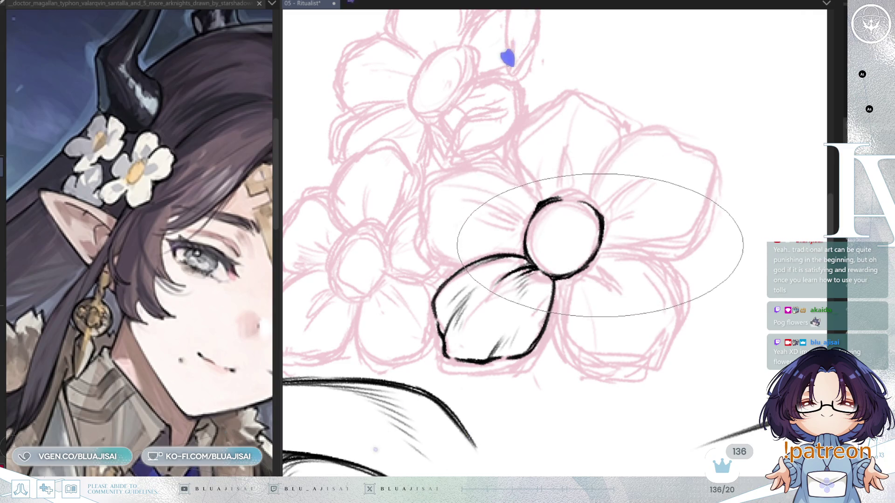
pyautogui.moveTo(591, 200)
pyautogui.mouseDown()
pyautogui.moveTo(635, 138)
pyautogui.moveTo(665, 133)
pyautogui.moveTo(682, 142)
pyautogui.mouseUp()
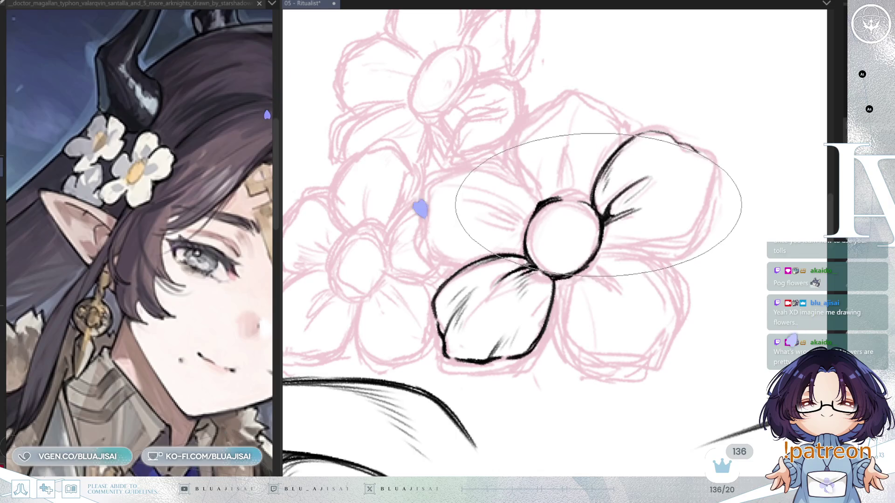
pyautogui.press('-')
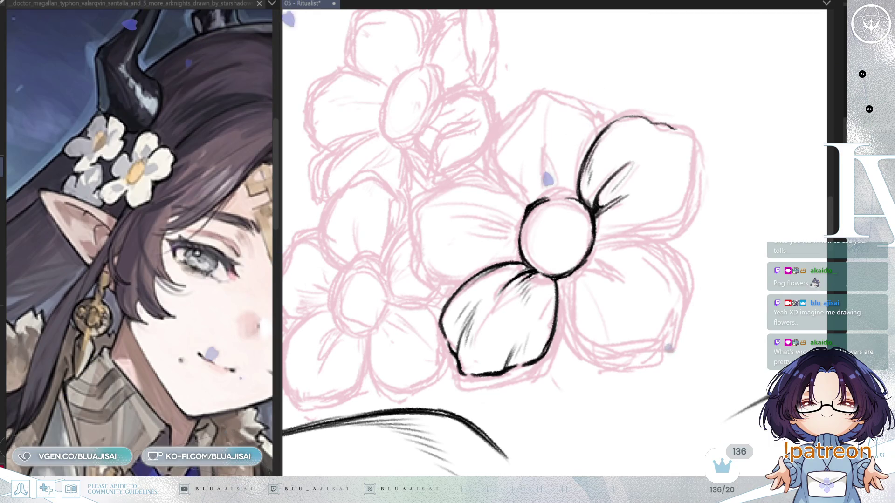
pyautogui.moveTo(478, 46)
pyautogui.mouseDown()
pyautogui.moveTo(765, 190)
pyautogui.moveTo(659, 44)
pyautogui.moveTo(675, 120)
pyautogui.moveTo(575, 283)
pyautogui.mouseUp()
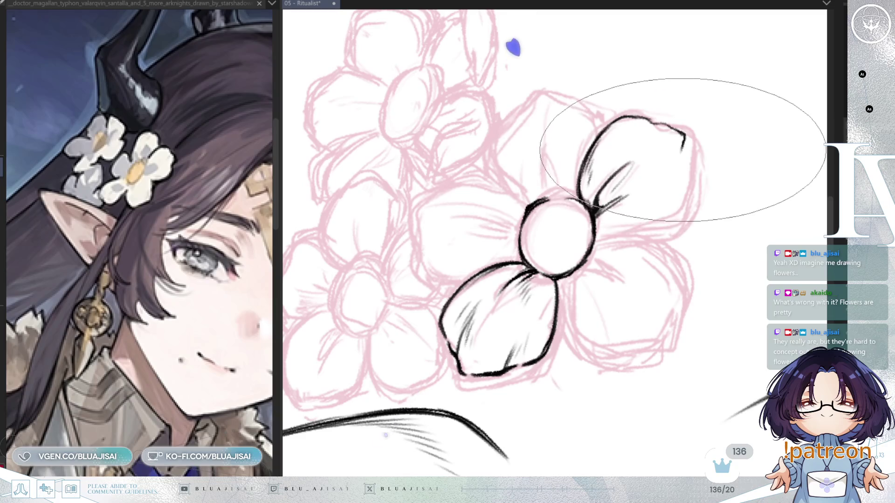
pyautogui.moveTo(473, 114); pyautogui.dragTo(427, 194)
pyautogui.moveTo(416, 62)
pyautogui.mouseDown()
pyautogui.moveTo(551, 174)
pyautogui.moveTo(343, 122)
pyautogui.mouseUp()
pyautogui.moveTo(668, 213)
pyautogui.mouseDown()
pyautogui.moveTo(669, 200)
pyautogui.moveTo(639, 234)
pyautogui.moveTo(693, 190)
pyautogui.moveTo(681, 189)
pyautogui.moveTo(678, 144)
pyautogui.moveTo(690, 140)
pyautogui.moveTo(680, 193)
pyautogui.moveTo(679, 180)
pyautogui.moveTo(649, 196)
pyautogui.moveTo(678, 184)
pyautogui.moveTo(696, 191)
pyautogui.moveTo(709, 209)
pyautogui.moveTo(715, 249)
pyautogui.moveTo(684, 271)
pyautogui.moveTo(656, 272)
pyautogui.moveTo(651, 287)
pyautogui.moveTo(628, 253)
pyautogui.moveTo(729, 218)
pyautogui.mouseUp()
# - Add hatching to the lower petal and ink the upper petal's edge
pyautogui.scroll(-2, 707, 149)
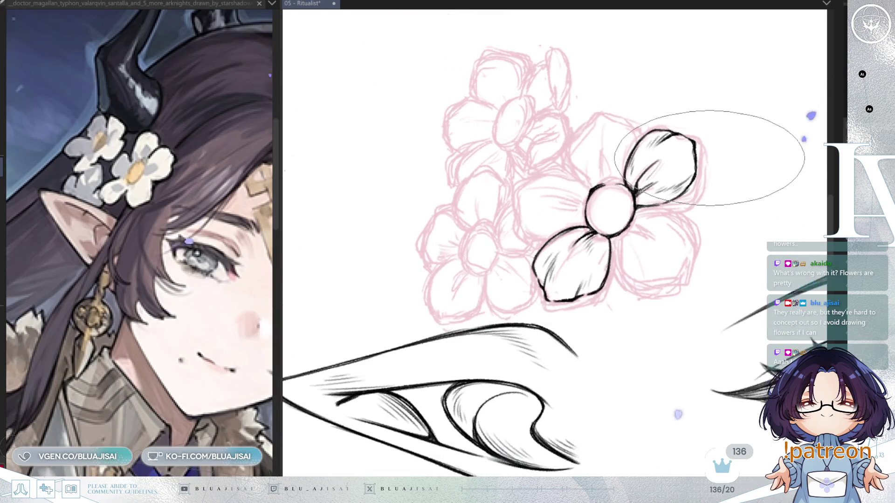
pyautogui.scroll(1, 715, 52)
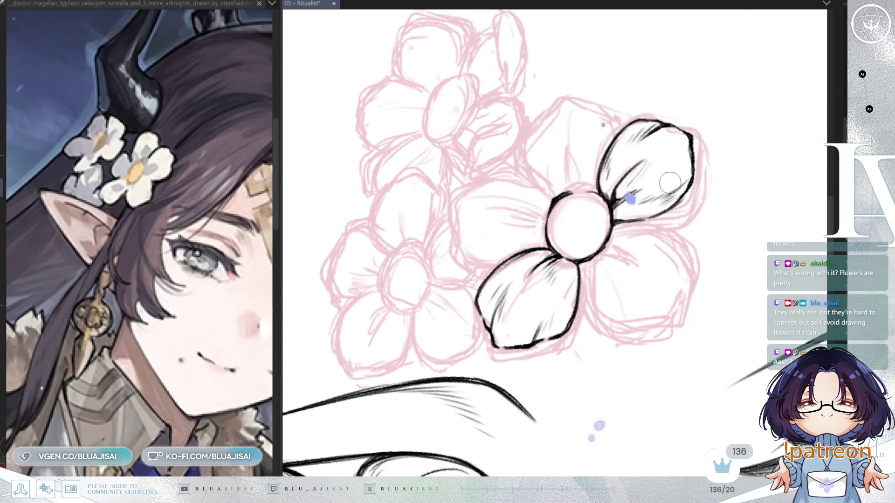
pyautogui.scroll(1, 629, 198)
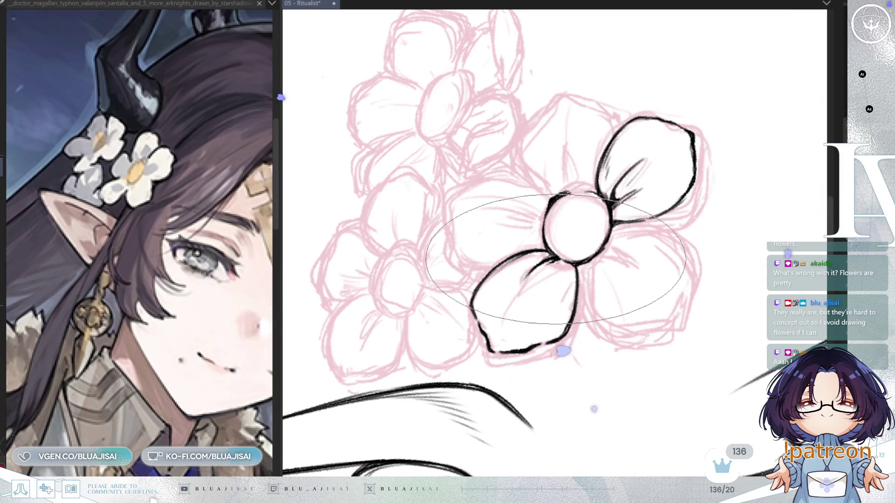
pyautogui.moveTo(543, 267); pyautogui.dragTo(532, 279)
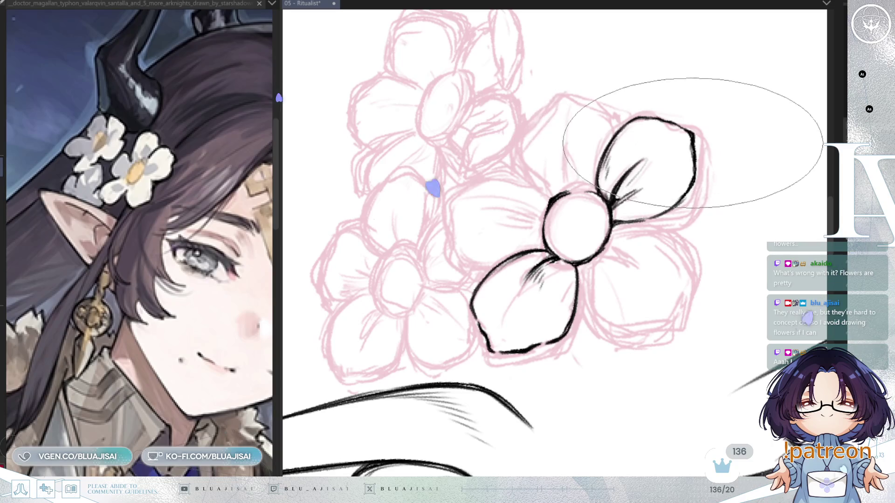
pyautogui.moveTo(709, 110); pyautogui.dragTo(670, 160)
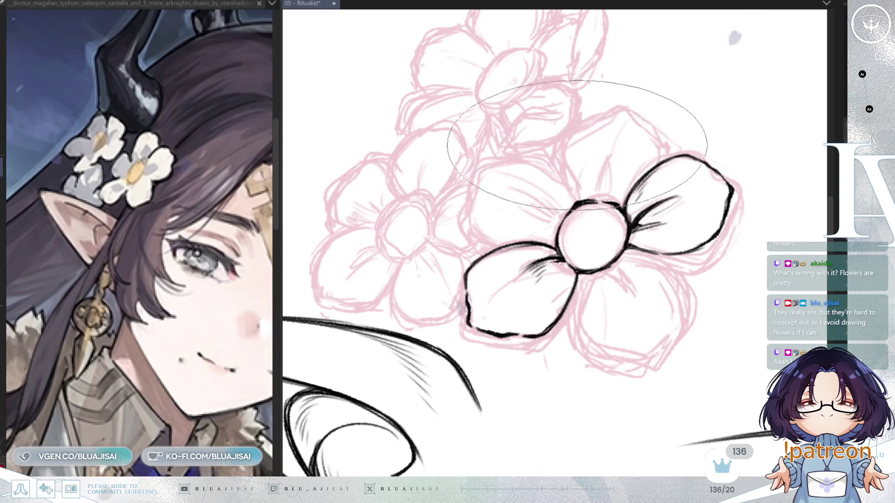
pyautogui.moveTo(583, 124)
pyautogui.mouseDown()
pyautogui.moveTo(560, 172)
pyautogui.moveTo(578, 200)
pyautogui.mouseUp()
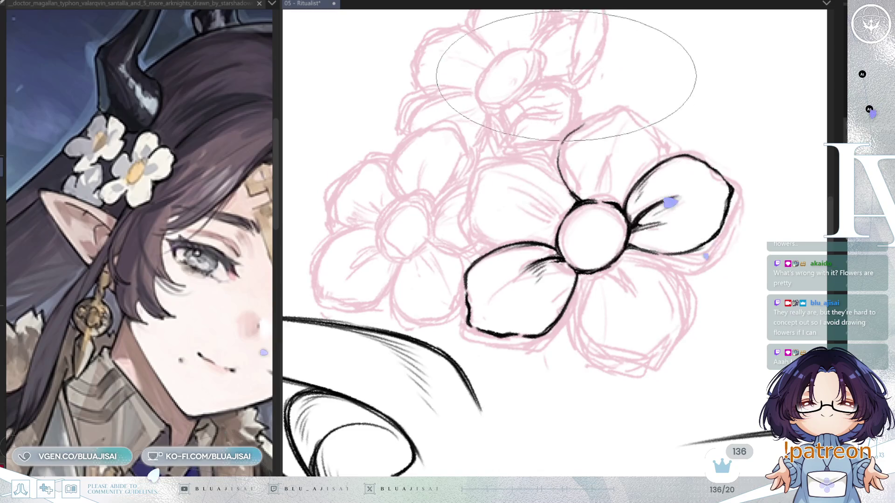
# - Hatch the top petal's base and outline the upper-right petal, checking it in a mirrored view
pyautogui.press('^')
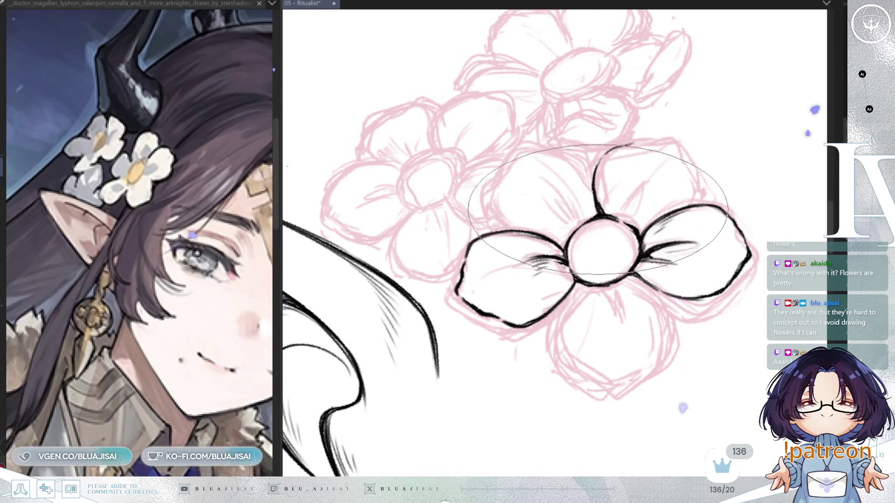
pyautogui.press('-')
pyautogui.press('-')
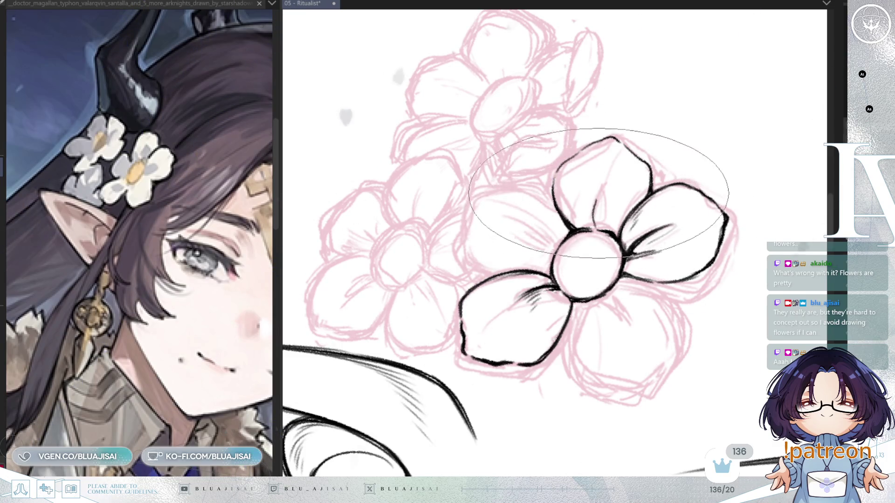
pyautogui.moveTo(603, 211); pyautogui.dragTo(609, 223)
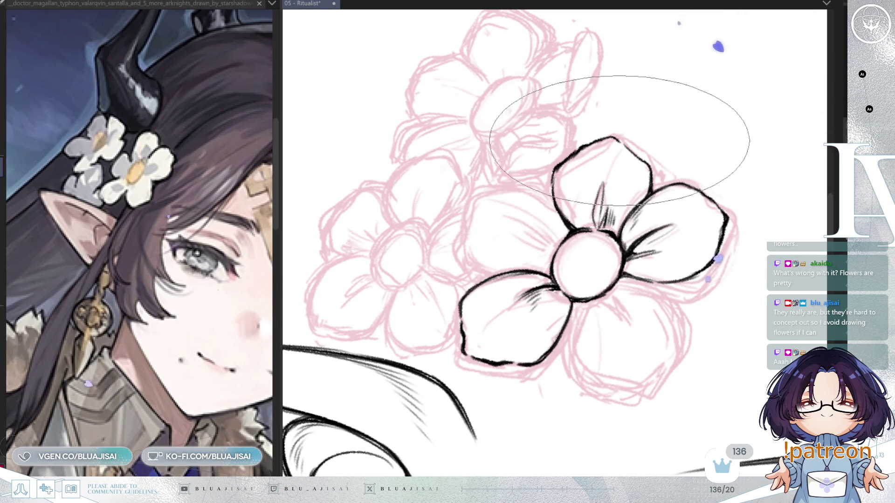
pyautogui.press('h')
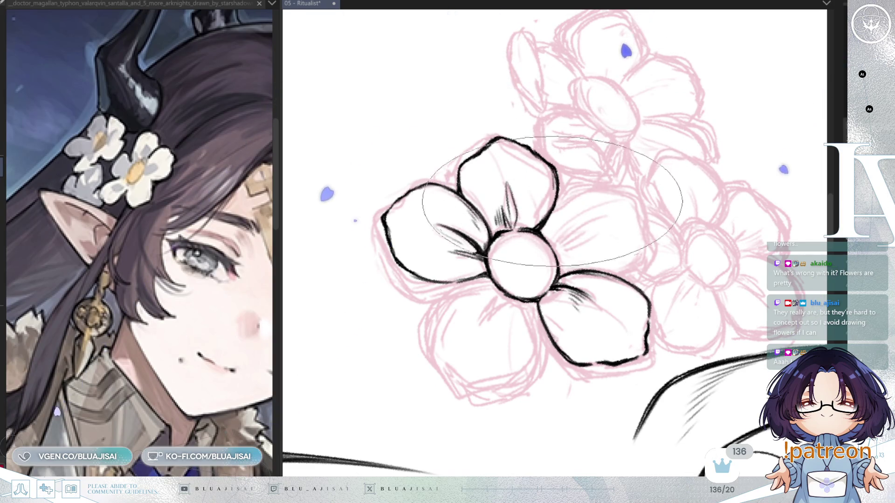
pyautogui.press('h')
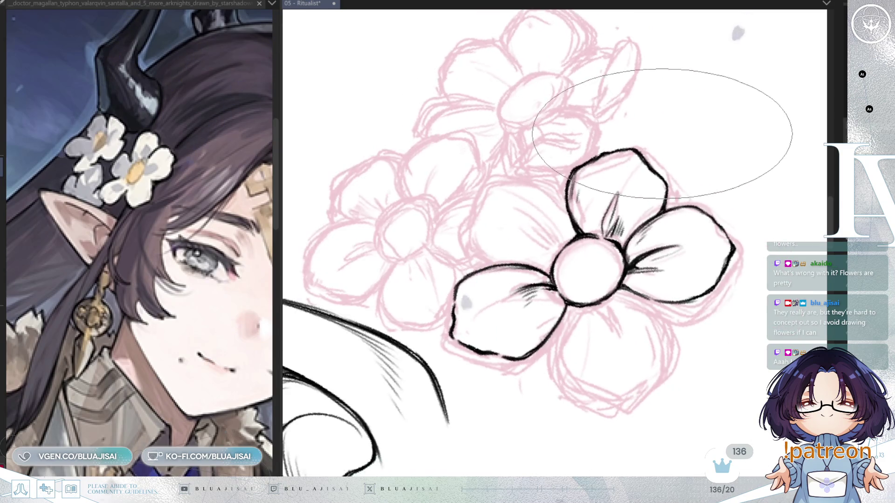
pyautogui.press('h')
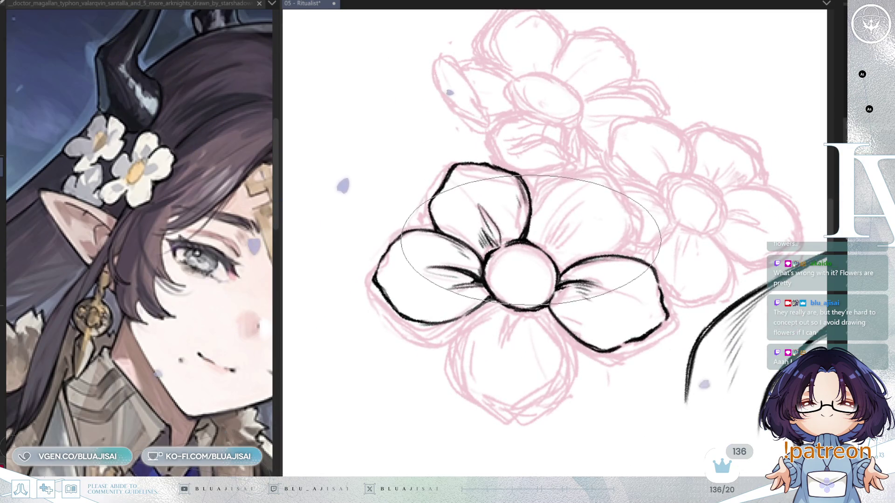
pyautogui.moveTo(529, 237)
pyautogui.mouseDown()
pyautogui.moveTo(541, 204)
pyautogui.moveTo(596, 173)
pyautogui.moveTo(626, 226)
pyautogui.mouseUp()
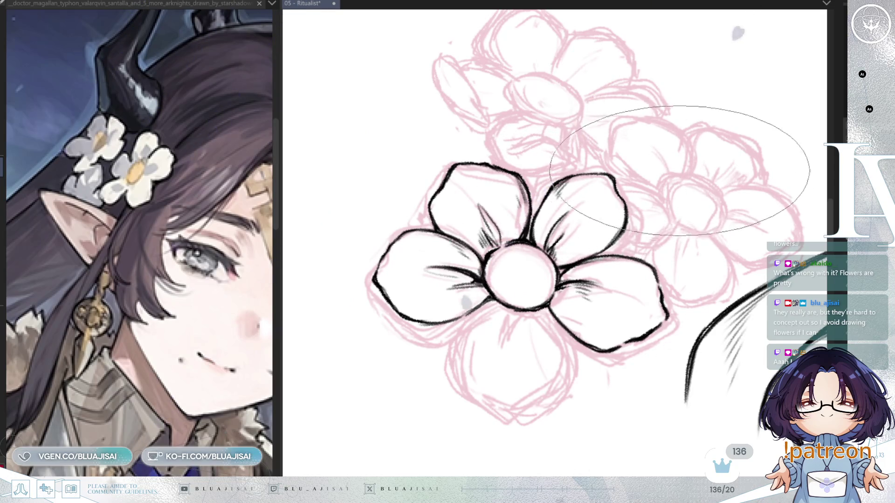
# - Outline the bottom petal below the flower centre, with hatching inside and a small crease at its tip
pyautogui.press('-')
pyautogui.press('-')
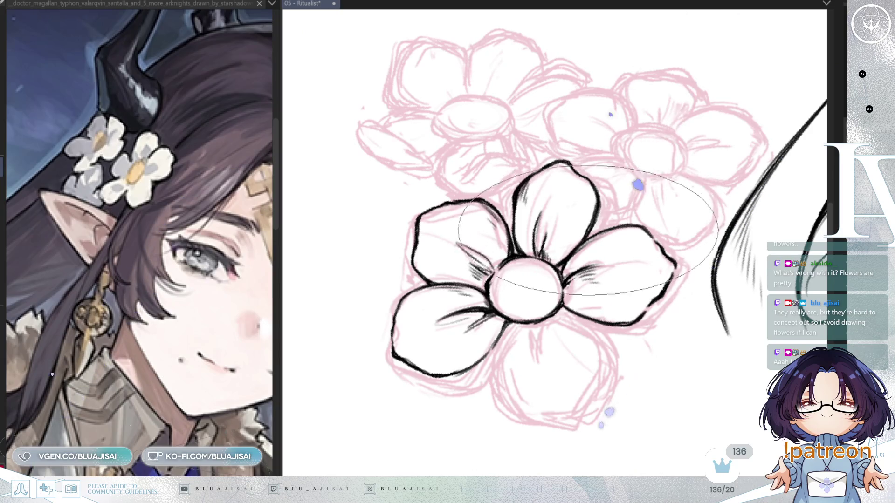
pyautogui.moveTo(611, 242)
pyautogui.mouseDown()
pyautogui.moveTo(577, 219)
pyautogui.moveTo(520, 271)
pyautogui.mouseUp()
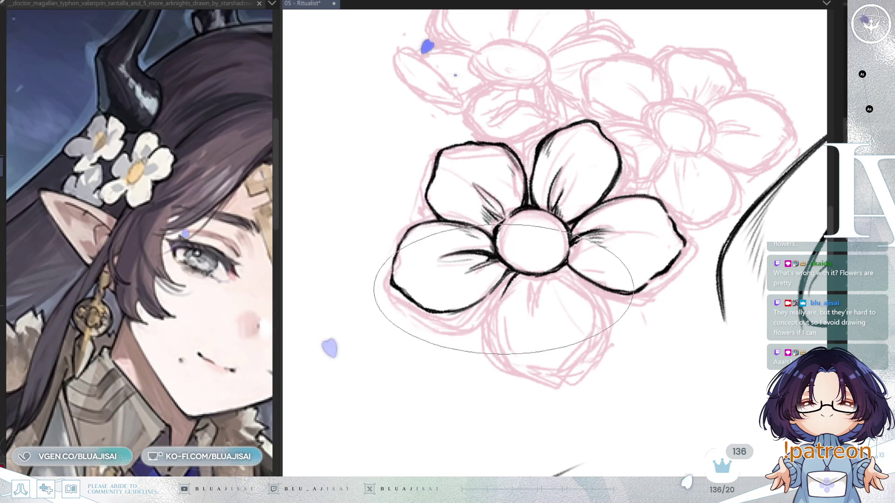
pyautogui.moveTo(501, 303)
pyautogui.mouseDown()
pyautogui.moveTo(508, 355)
pyautogui.moveTo(566, 366)
pyautogui.moveTo(597, 325)
pyautogui.mouseUp()
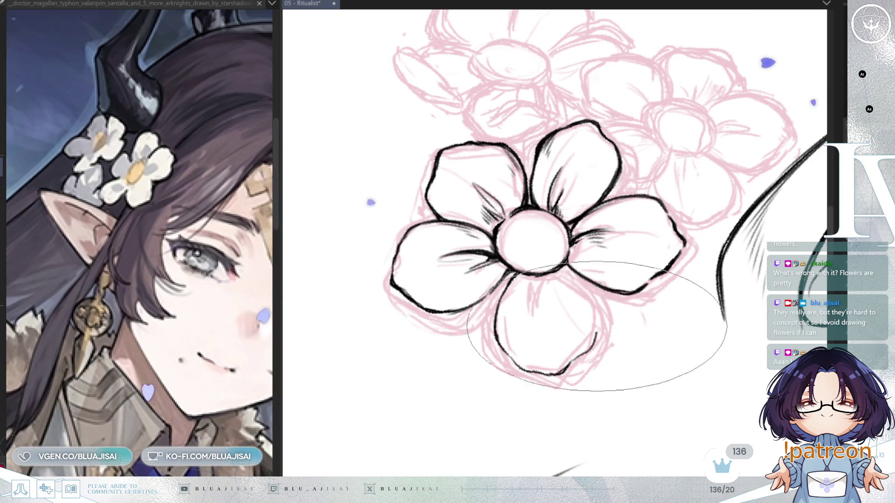
pyautogui.press('m')
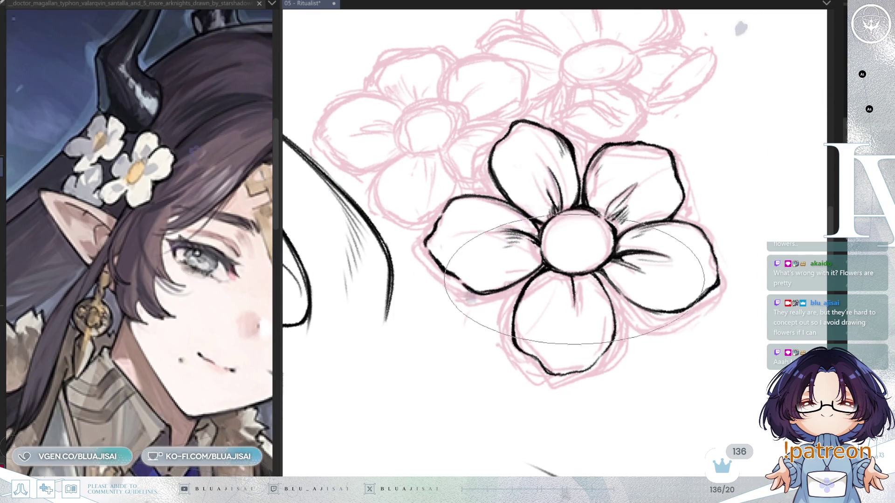
pyautogui.moveTo(572, 278)
pyautogui.mouseDown()
pyautogui.moveTo(574, 303)
pyautogui.moveTo(562, 293)
pyautogui.mouseUp()
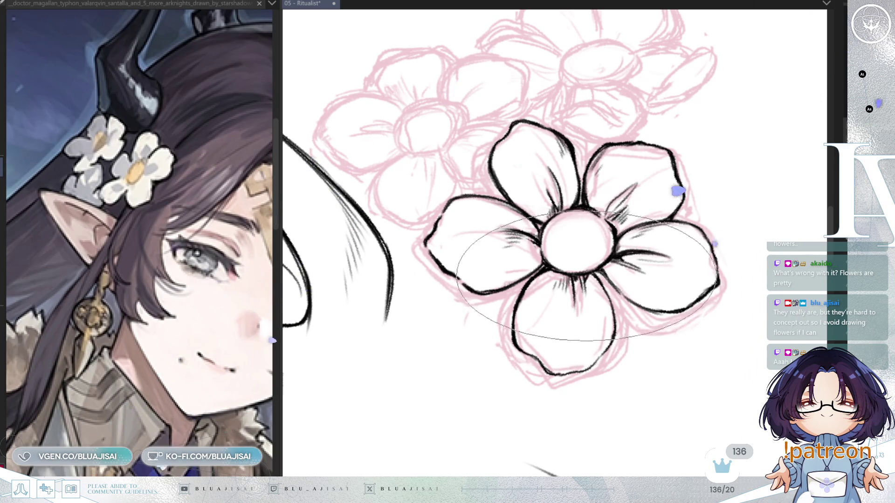
pyautogui.press('h')
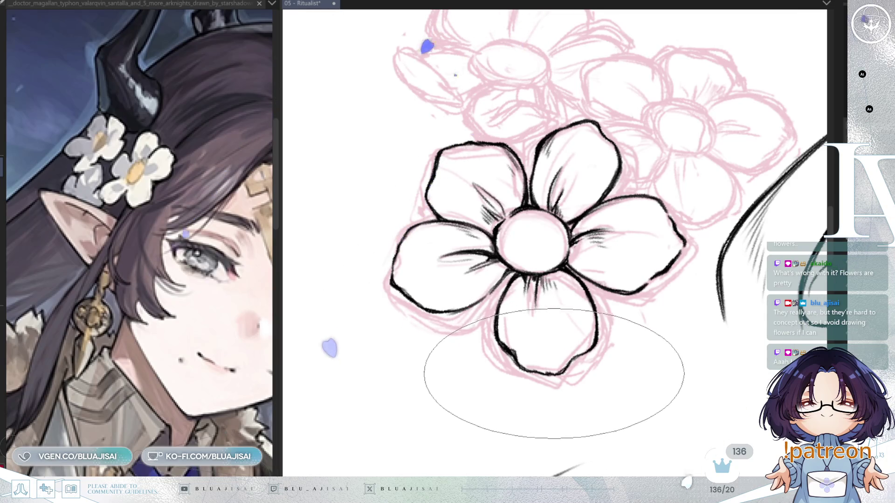
pyautogui.moveTo(557, 359); pyautogui.dragTo(557, 373)
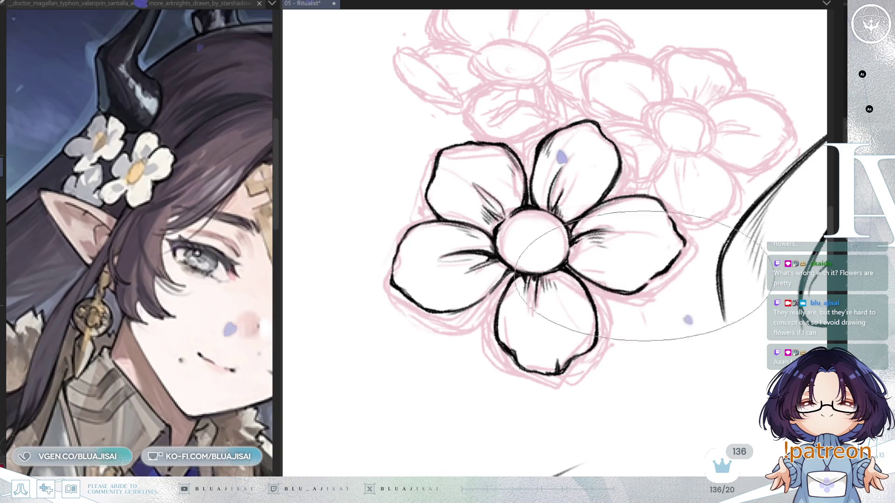
pyautogui.scroll(-1, 650, 282)
# - Shade the left and bottom edge of the flower's centre circle with short dark strokes, then switch to a much smaller brush
pyautogui.scroll(-3, 657, 275)
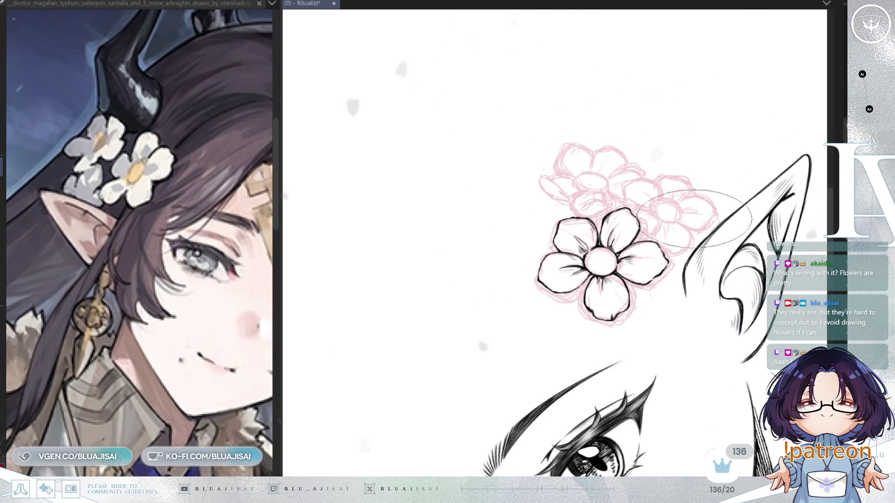
pyautogui.scroll(3, 694, 219)
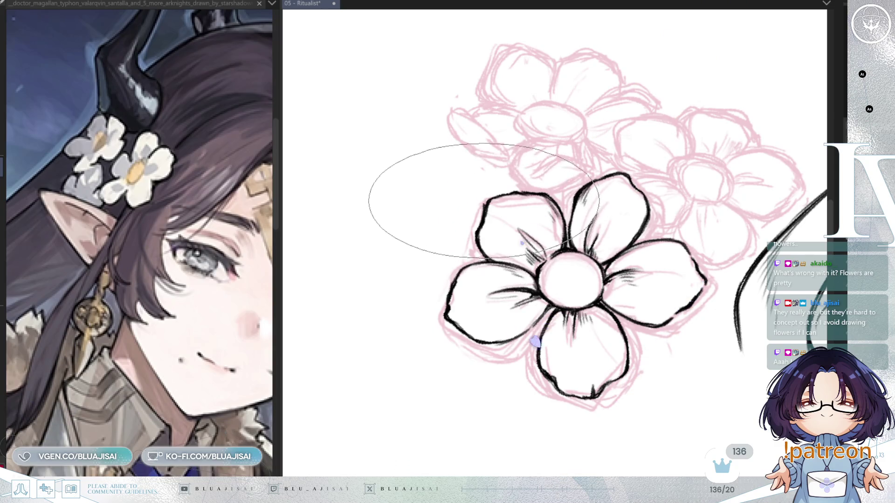
pyautogui.scroll(-5, 488, 197)
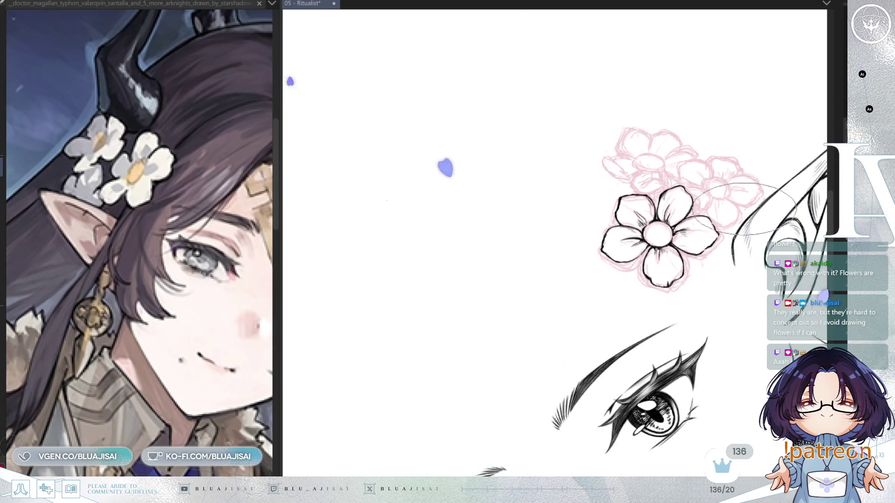
pyautogui.scroll(-3, 657, 229)
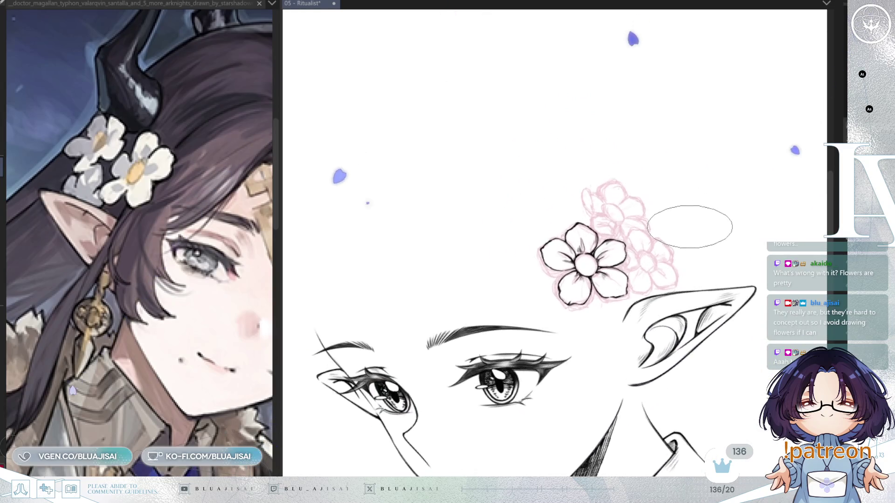
pyautogui.scroll(1, 687, 228)
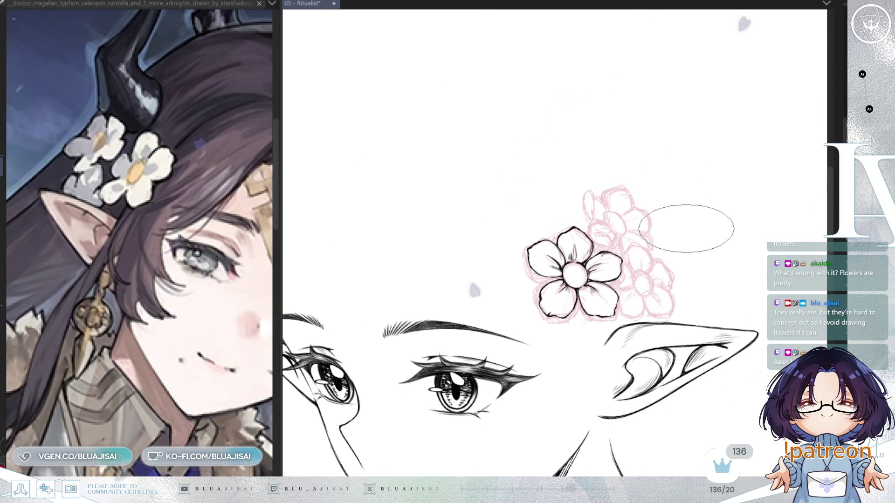
pyautogui.scroll(4, 541, 277)
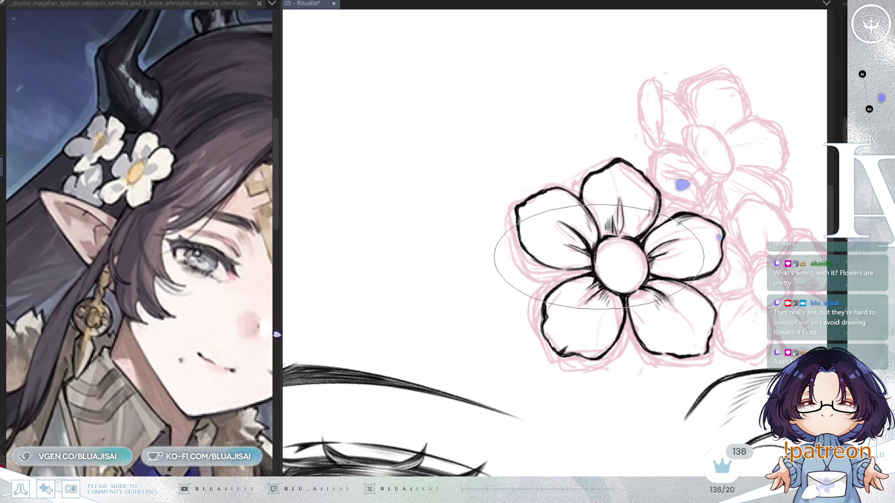
pyautogui.moveTo(601, 263); pyautogui.dragTo(625, 286)
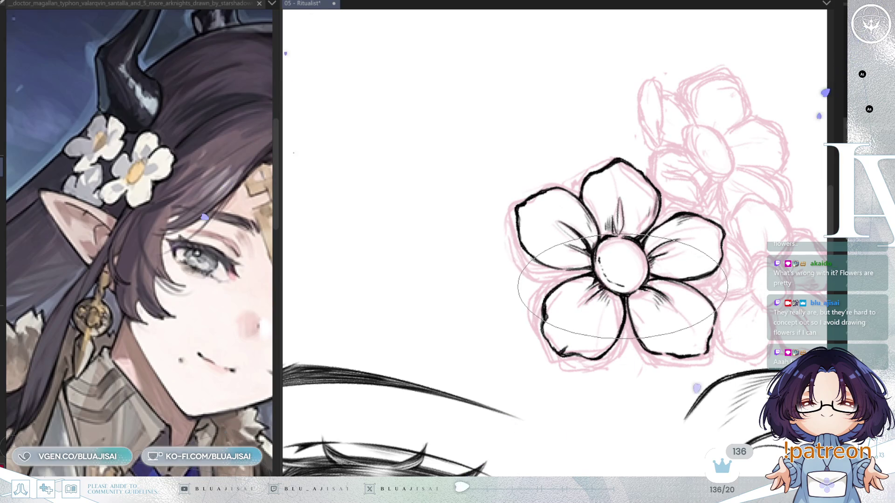
pyautogui.scroll(2, 608, 265)
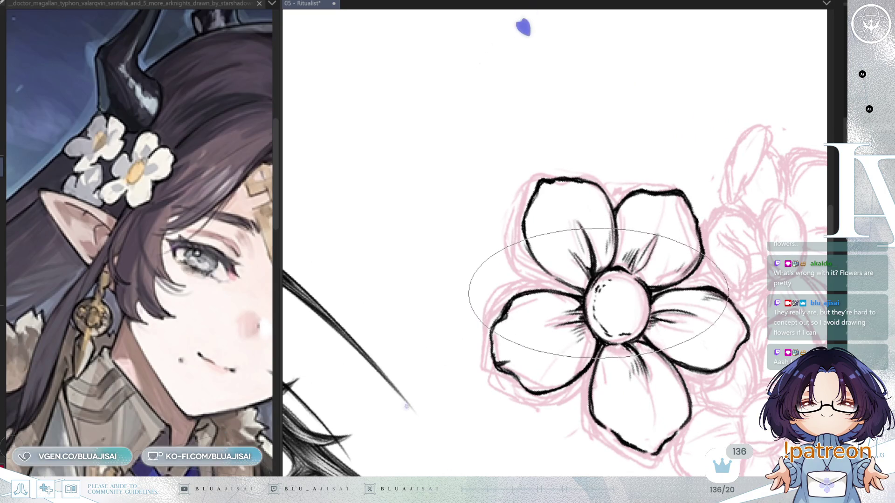
pyautogui.press('b')
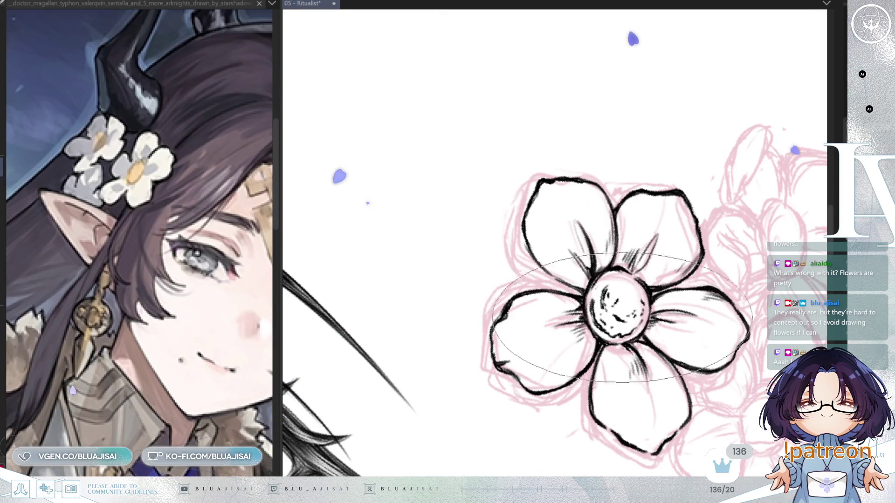
pyautogui.scroll(-5, 622, 317)
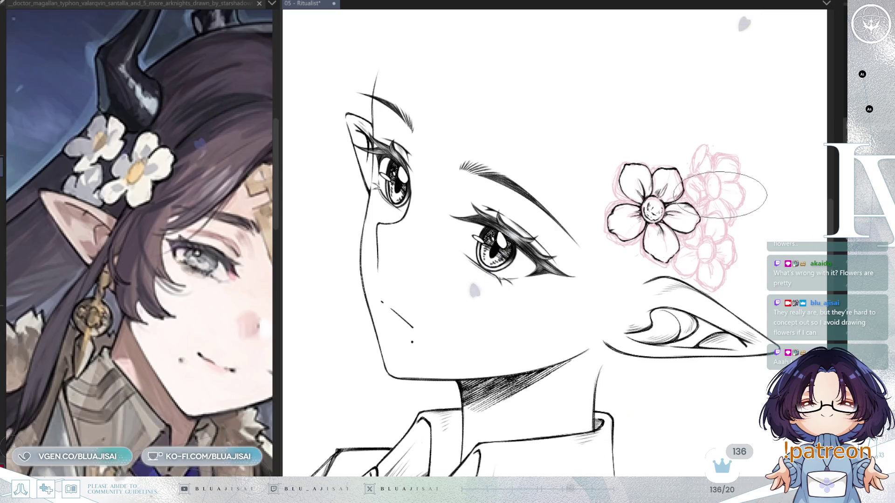
pyautogui.press('h')
pyautogui.moveTo(639, 325)
pyautogui.mouseDown()
pyautogui.moveTo(729, 220)
pyautogui.moveTo(732, 247)
pyautogui.mouseUp()
pyautogui.scroll(-3, 756, 251)
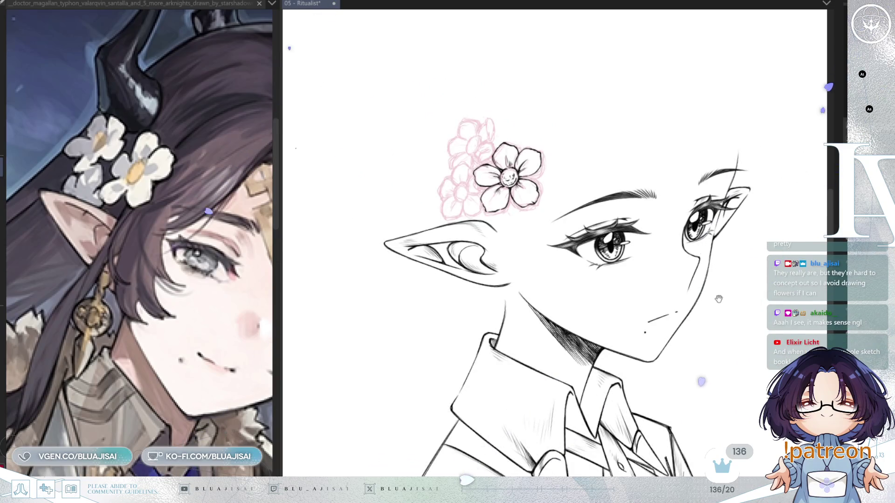
pyautogui.scroll(-2, 718, 298)
pyautogui.moveTo(718, 298); pyautogui.dragTo(712, 278)
pyautogui.moveTo(649, 165); pyautogui.dragTo(540, 334)
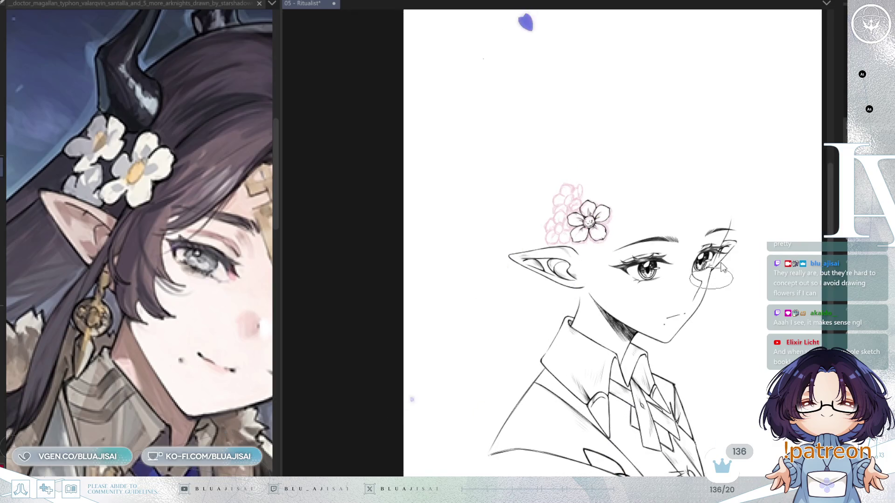
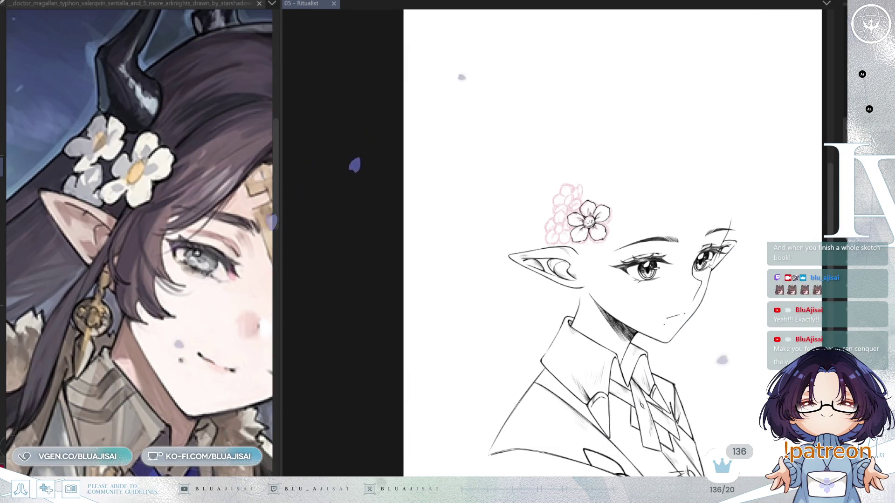
# - Centre the flower and ink the next petal's outline, top edge and lower edge in black
pyautogui.scroll(5, 637, 174)
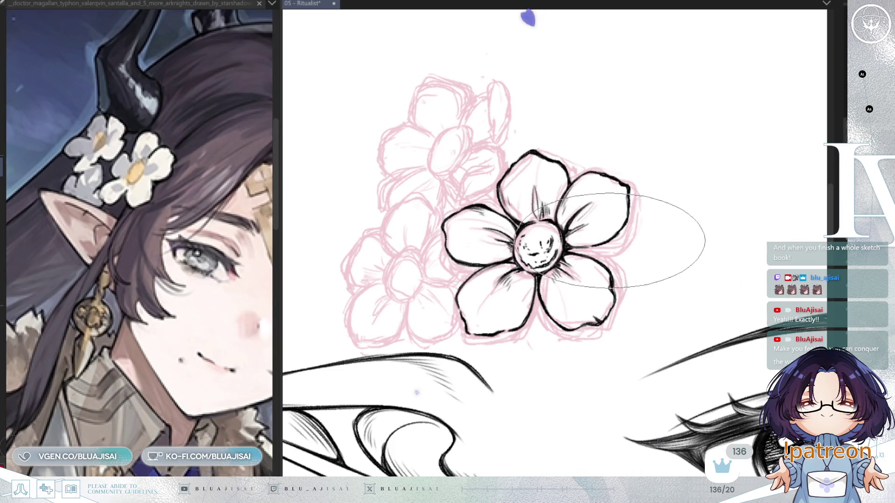
pyautogui.moveTo(420, 245); pyautogui.dragTo(497, 272)
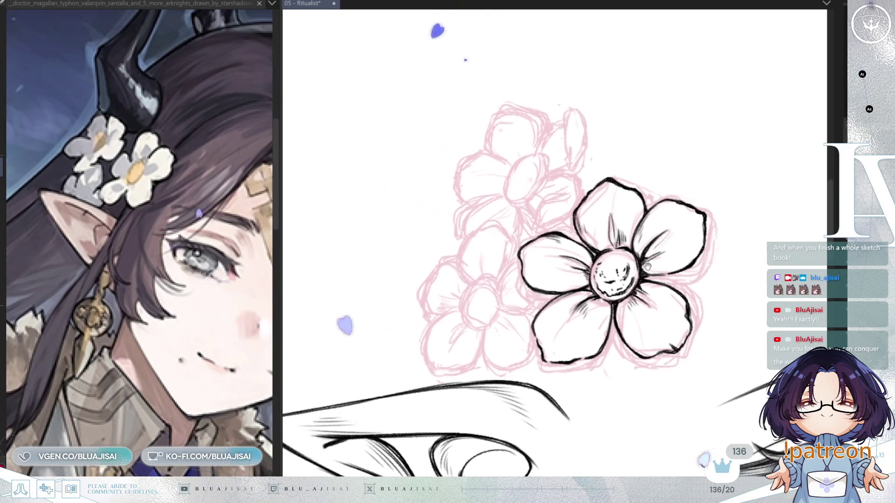
pyautogui.scroll(2, 496, 272)
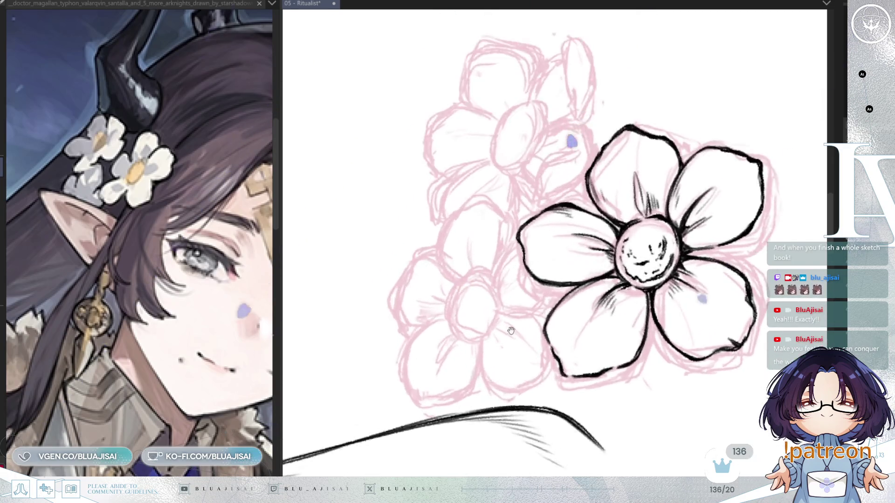
pyautogui.moveTo(511, 254)
pyautogui.mouseDown()
pyautogui.moveTo(497, 264)
pyautogui.moveTo(490, 301)
pyautogui.moveTo(501, 314)
pyautogui.moveTo(524, 311)
pyautogui.mouseUp()
pyautogui.moveTo(516, 252); pyautogui.dragTo(535, 273)
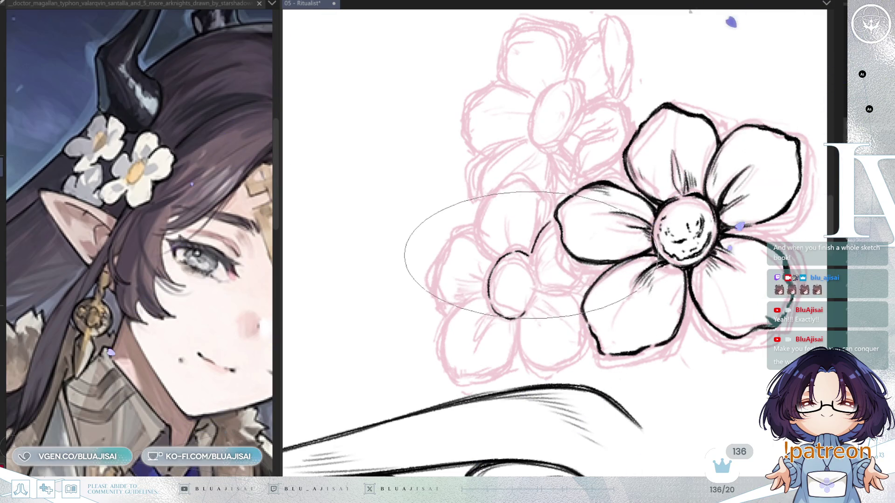
pyautogui.moveTo(530, 262); pyautogui.dragTo(534, 275)
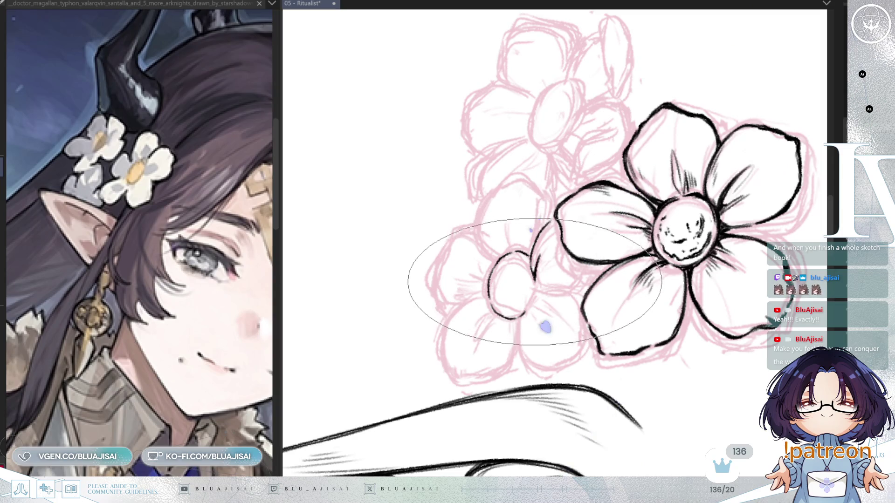
pyautogui.moveTo(536, 285); pyautogui.dragTo(580, 290)
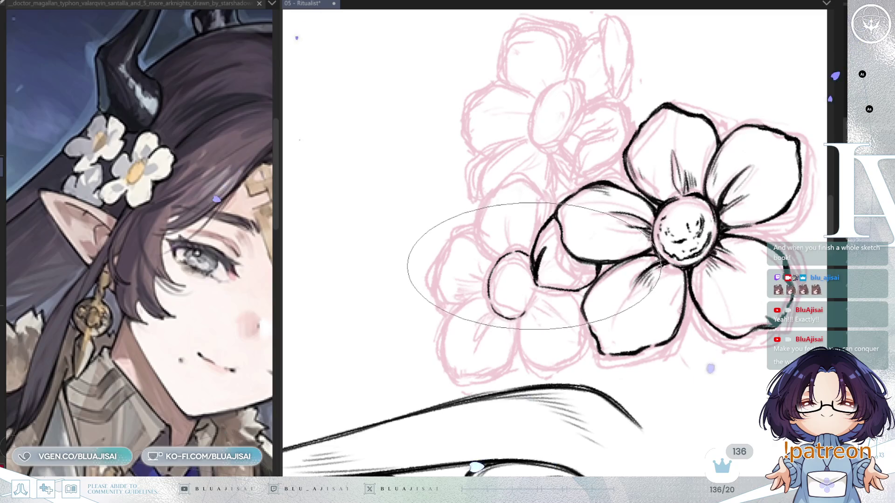
# - Rotate the canvas clockwise and bring the small flower into view
pyautogui.moveTo(533, 266); pyautogui.dragTo(631, 255)
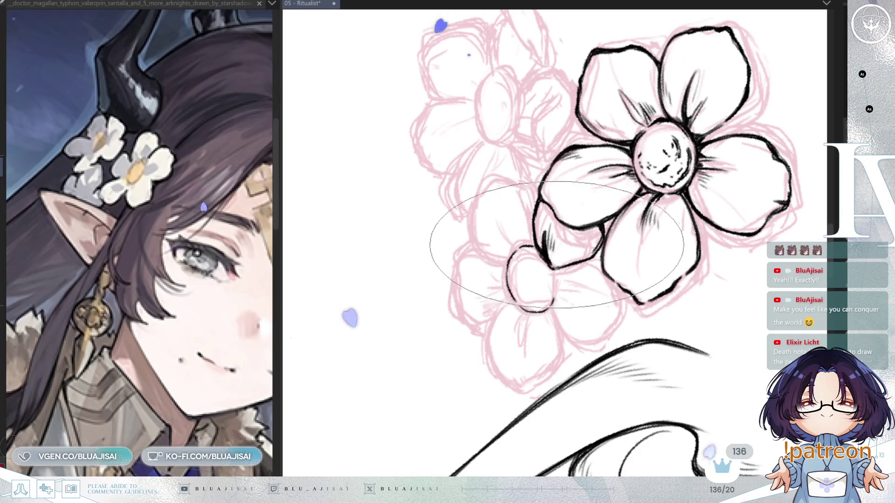
pyautogui.moveTo(585, 265); pyautogui.dragTo(583, 261)
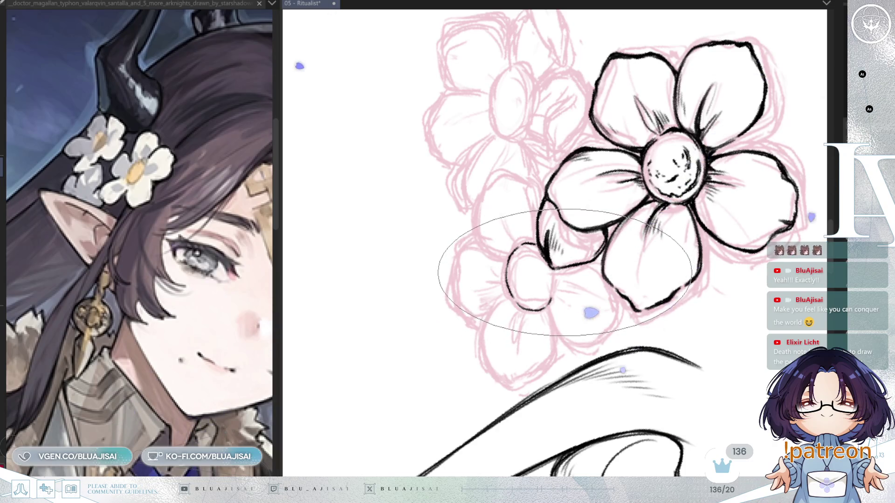
pyautogui.moveTo(564, 282)
pyautogui.mouseDown()
pyautogui.moveTo(326, 396)
pyautogui.moveTo(690, 249)
pyautogui.moveTo(555, 275)
pyautogui.mouseUp()
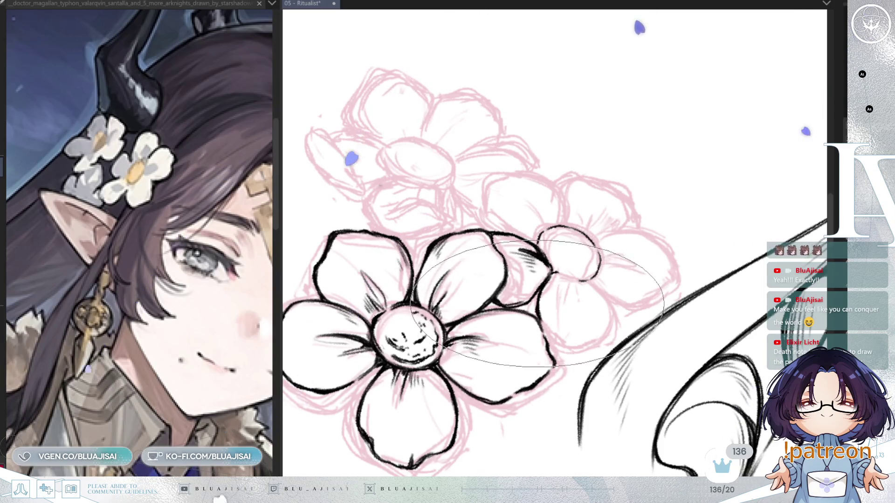
# - Ink the petal below the small flower's centre with hatching, then mirror and rotate to check
pyautogui.moveTo(539, 279); pyautogui.dragTo(604, 325)
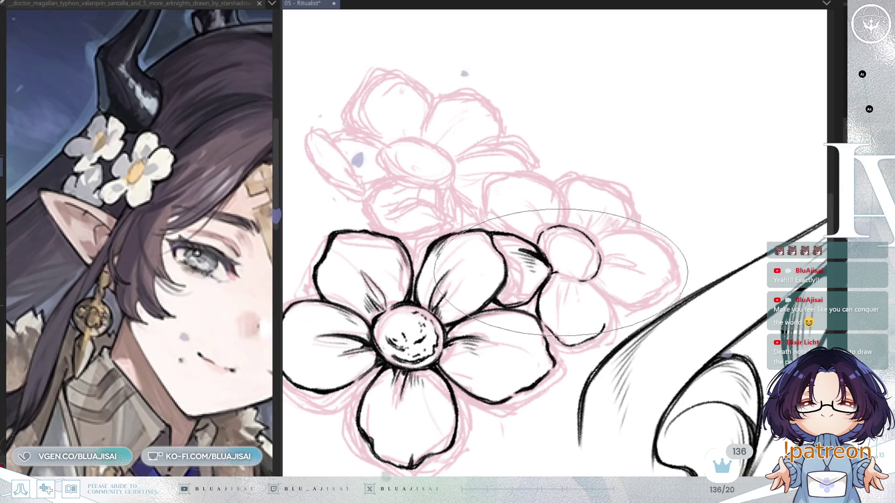
pyautogui.moveTo(575, 281); pyautogui.dragTo(577, 290)
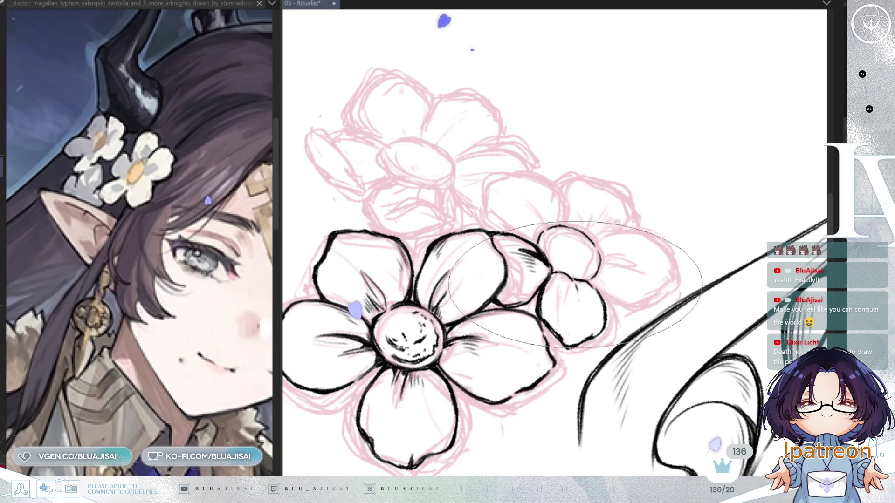
pyautogui.moveTo(562, 276); pyautogui.dragTo(558, 295)
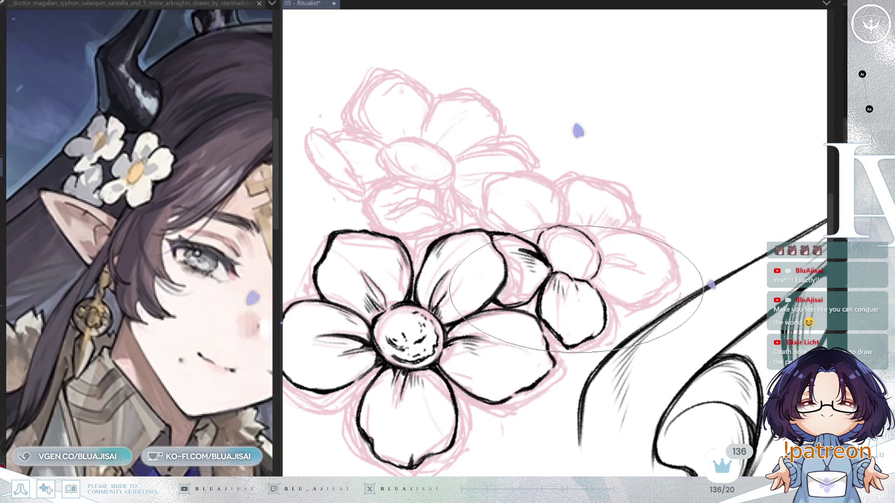
pyautogui.moveTo(576, 281); pyautogui.dragTo(578, 286)
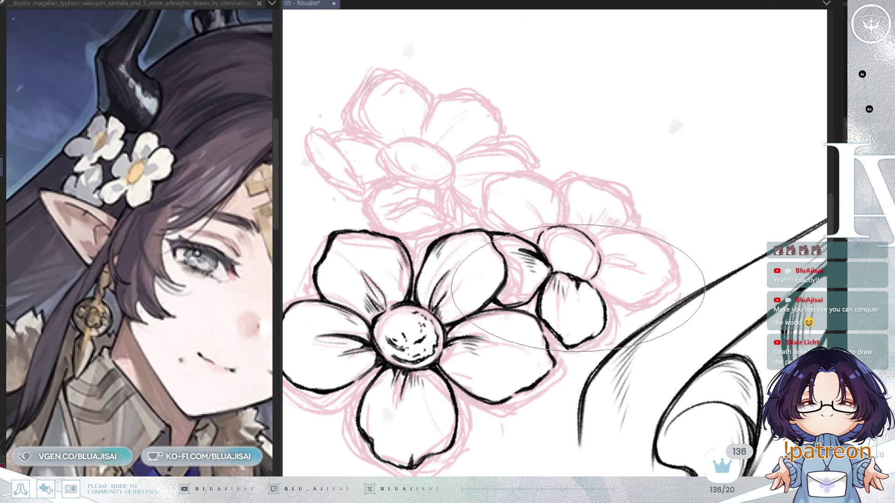
pyautogui.press('m')
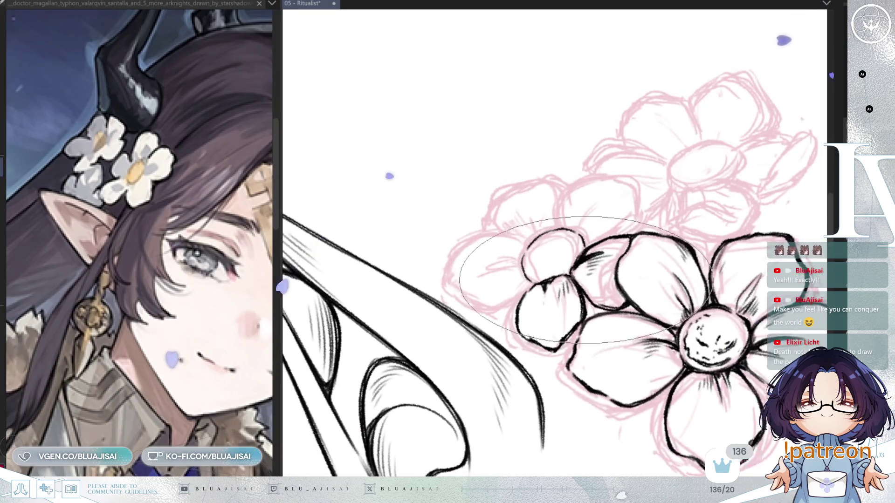
pyautogui.press('-')
pyautogui.press('-')
pyautogui.press('-')
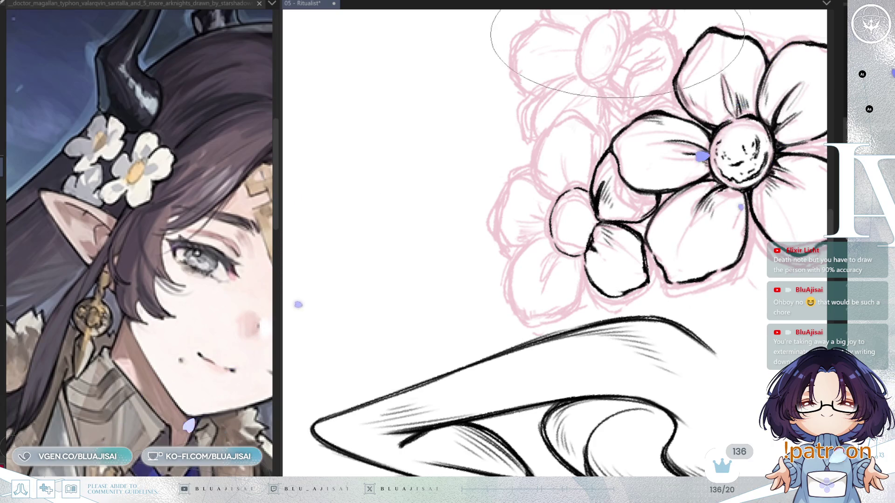
# - Pan left and ink the small flower's remaining curved lower petal outlines
pyautogui.moveTo(582, 225); pyautogui.dragTo(512, 228)
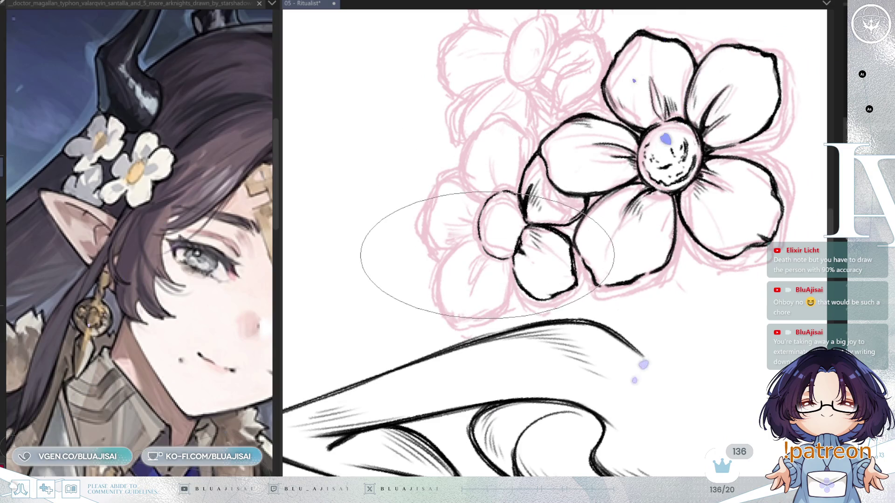
pyautogui.moveTo(485, 256); pyautogui.dragTo(466, 285)
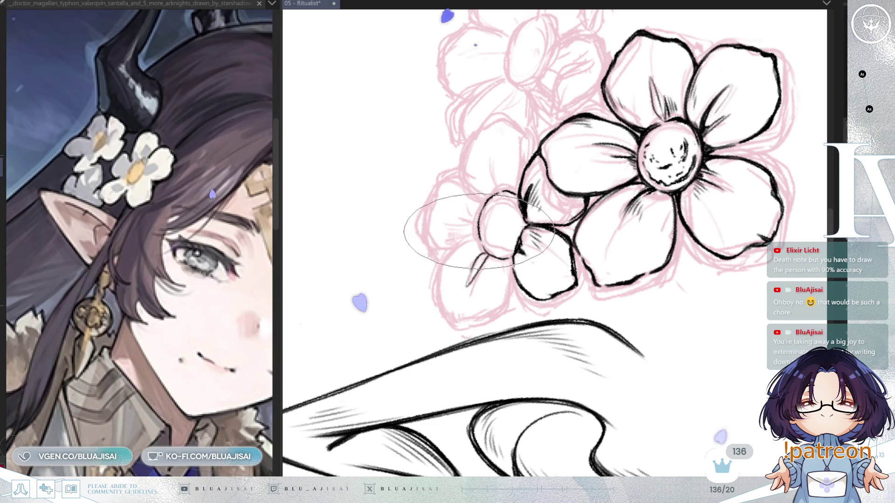
pyautogui.moveTo(473, 240)
pyautogui.mouseDown()
pyautogui.moveTo(435, 298)
pyautogui.moveTo(457, 322)
pyautogui.moveTo(482, 311)
pyautogui.mouseUp()
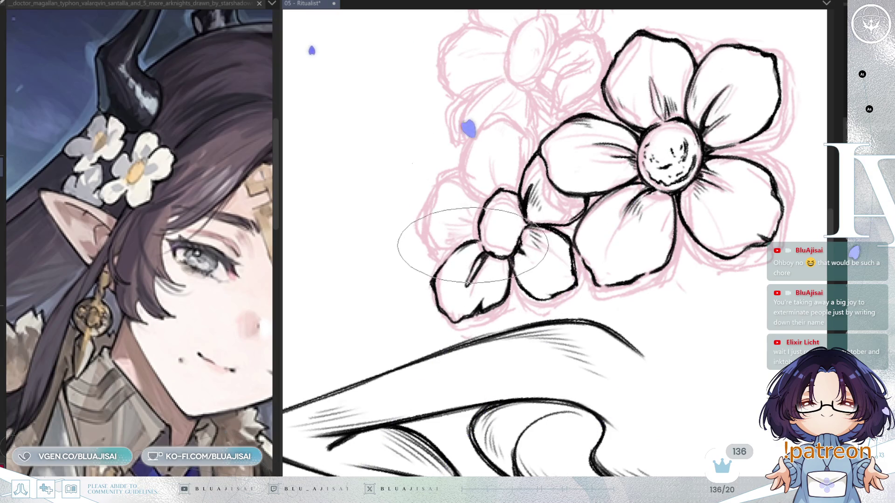
pyautogui.press('^')
pyautogui.press('^')
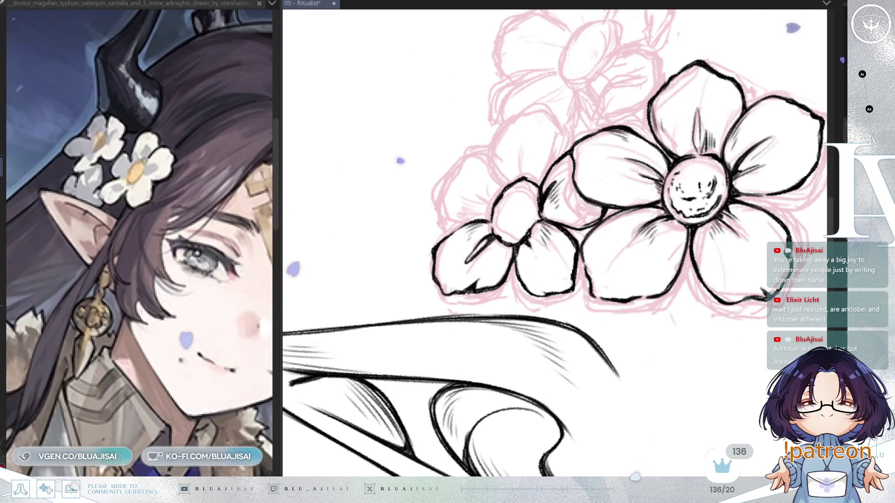
# - Ink a short stroke on a back-flower petal, adjusting the canvas rotation around it
pyautogui.moveTo(652, 279)
pyautogui.mouseDown()
pyautogui.moveTo(629, 210)
pyautogui.moveTo(583, 163)
pyautogui.mouseUp()
pyautogui.press('=')
pyautogui.press('=')
pyautogui.press('=')
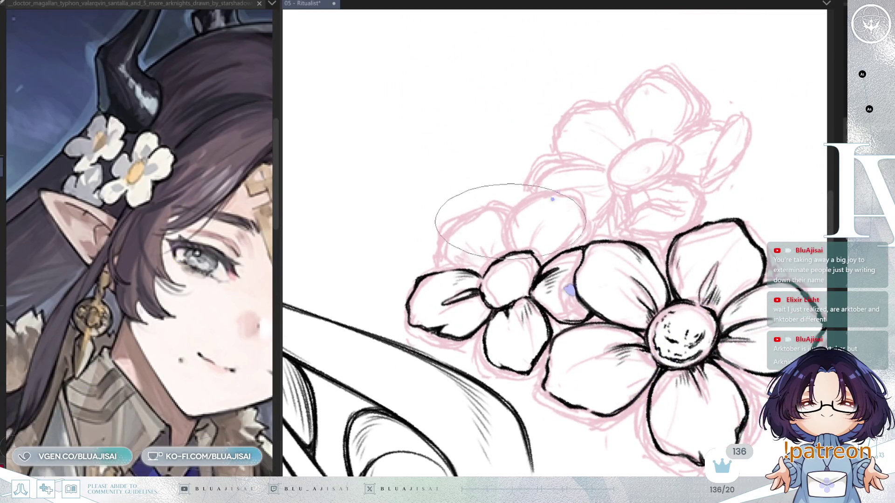
pyautogui.moveTo(523, 202); pyautogui.dragTo(508, 218)
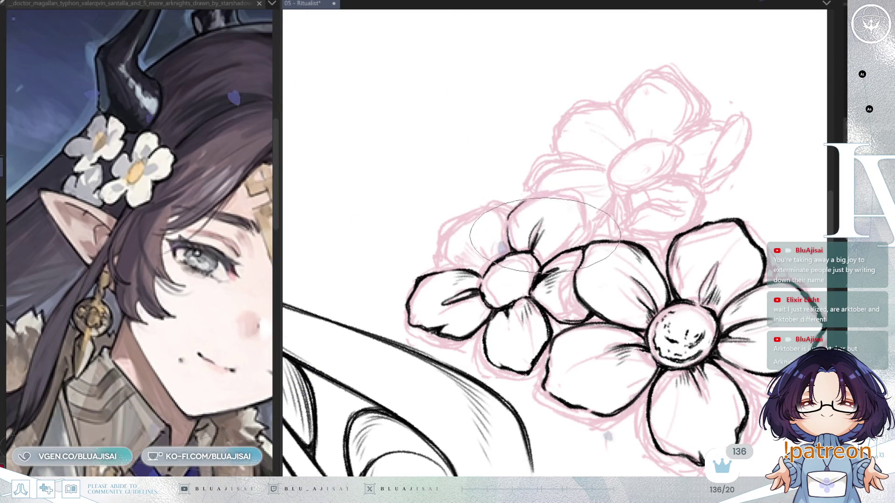
pyautogui.moveTo(544, 250); pyautogui.dragTo(507, 211)
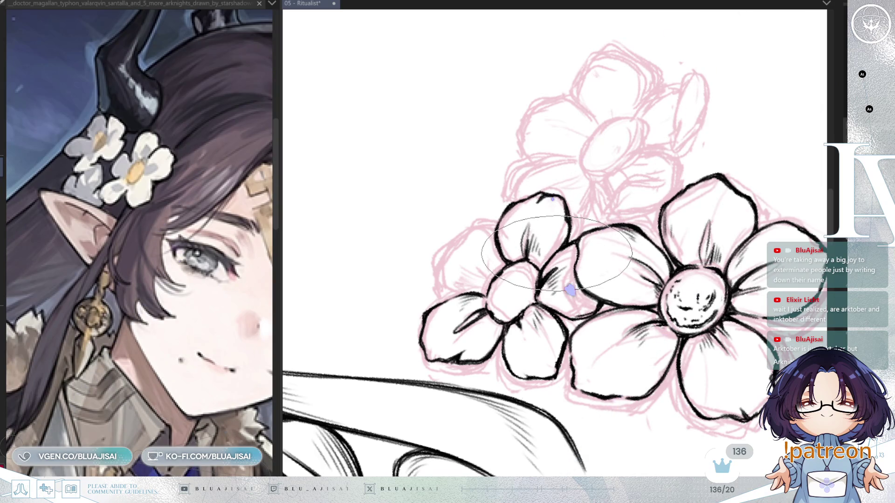
pyautogui.press('-')
pyautogui.press('^')
pyautogui.press('-')
pyautogui.press('-')
pyautogui.press('-')
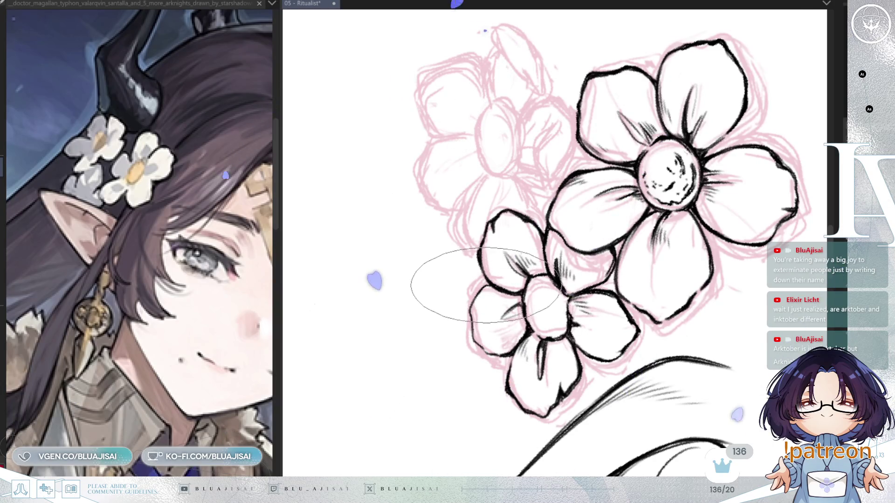
# - Rotate, mirror and pan the view to centre the pink back sketch flower
pyautogui.moveTo(426, 295); pyautogui.dragTo(536, 265)
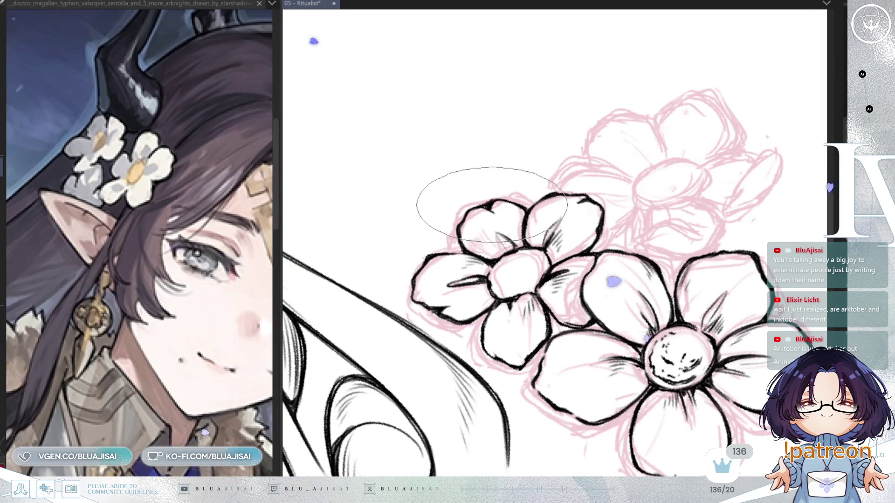
pyautogui.moveTo(620, 139)
pyautogui.mouseDown()
pyautogui.moveTo(552, 283)
pyautogui.moveTo(522, 280)
pyautogui.mouseUp()
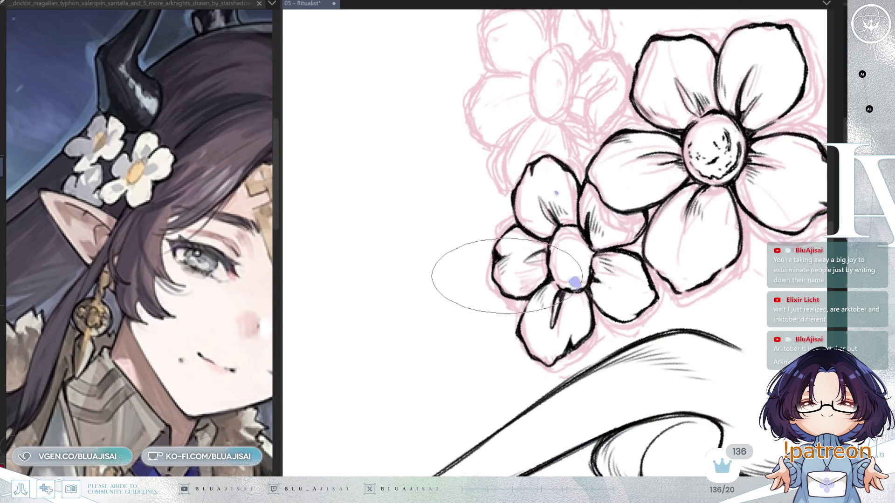
pyautogui.moveTo(528, 220)
pyautogui.mouseDown()
pyautogui.moveTo(654, 139)
pyautogui.moveTo(658, 253)
pyautogui.mouseUp()
pyautogui.press('m')
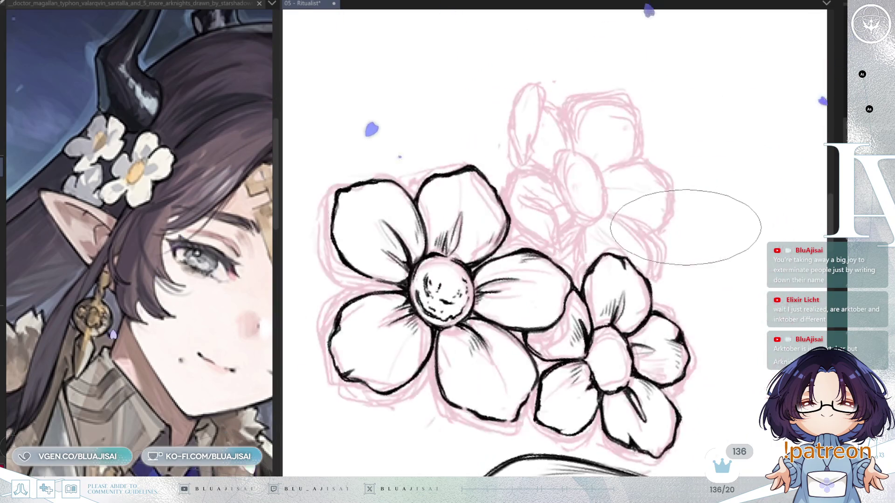
pyautogui.moveTo(601, 335)
pyautogui.mouseDown()
pyautogui.moveTo(583, 299)
pyautogui.moveTo(586, 271)
pyautogui.mouseUp()
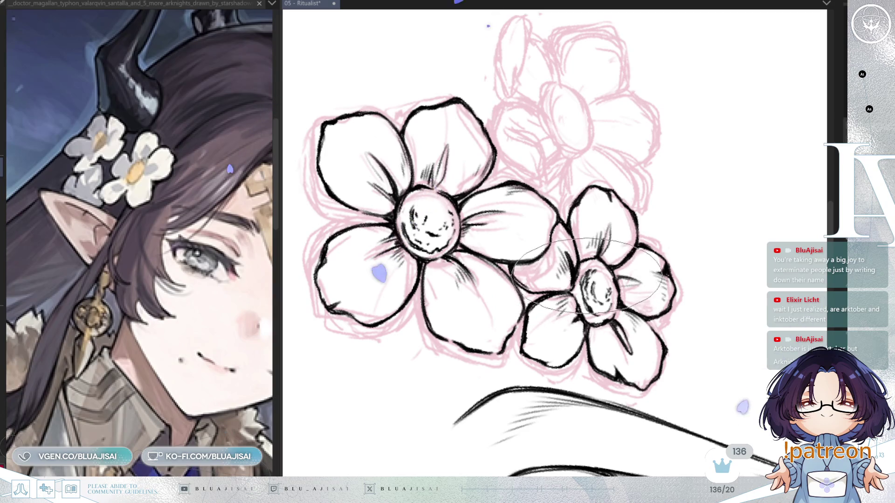
pyautogui.moveTo(591, 283); pyautogui.dragTo(596, 296)
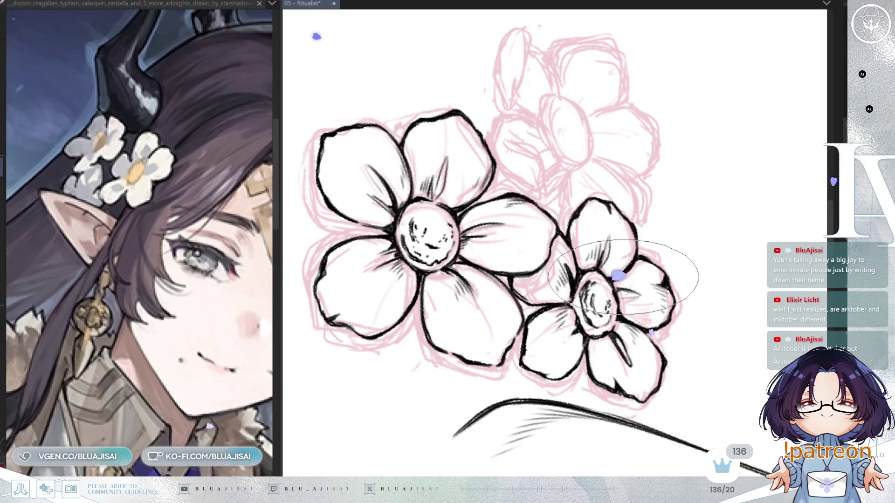
pyautogui.moveTo(634, 159)
pyautogui.mouseDown()
pyautogui.moveTo(635, 143)
pyautogui.moveTo(596, 253)
pyautogui.mouseUp()
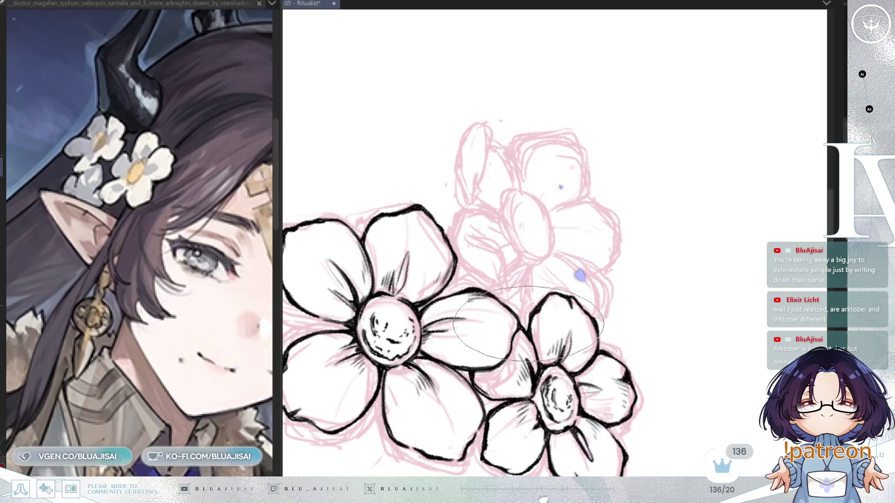
pyautogui.moveTo(544, 300)
pyautogui.mouseDown()
pyautogui.moveTo(544, 318)
pyautogui.moveTo(559, 271)
pyautogui.moveTo(507, 285)
pyautogui.moveTo(535, 299)
pyautogui.mouseUp()
pyautogui.press('h')
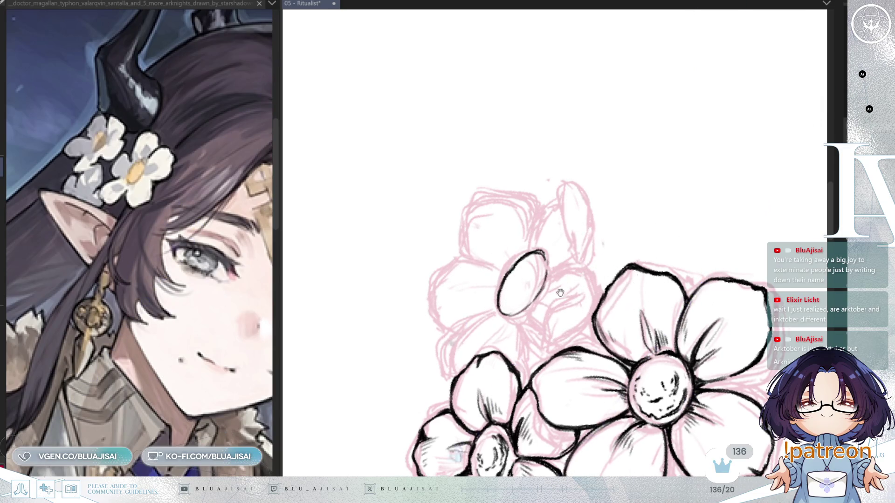
# - Ink a curved bud petal on the back flower, then shrink the brush for fine detail
pyautogui.moveTo(560, 293); pyautogui.dragTo(557, 303)
pyautogui.press('m')
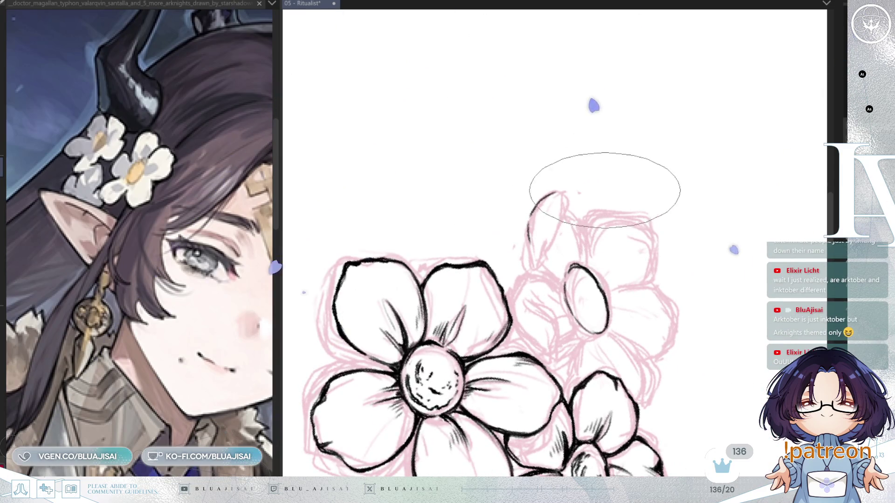
pyautogui.moveTo(559, 192); pyautogui.dragTo(530, 243)
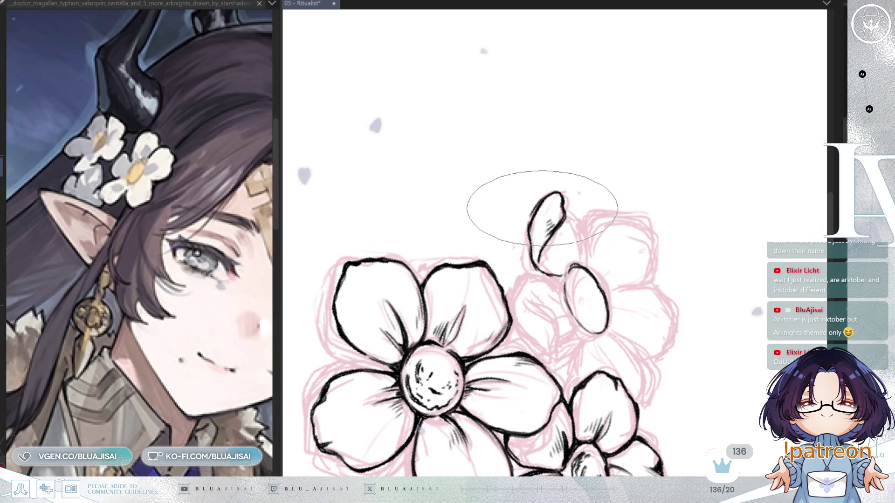
pyautogui.press('p')
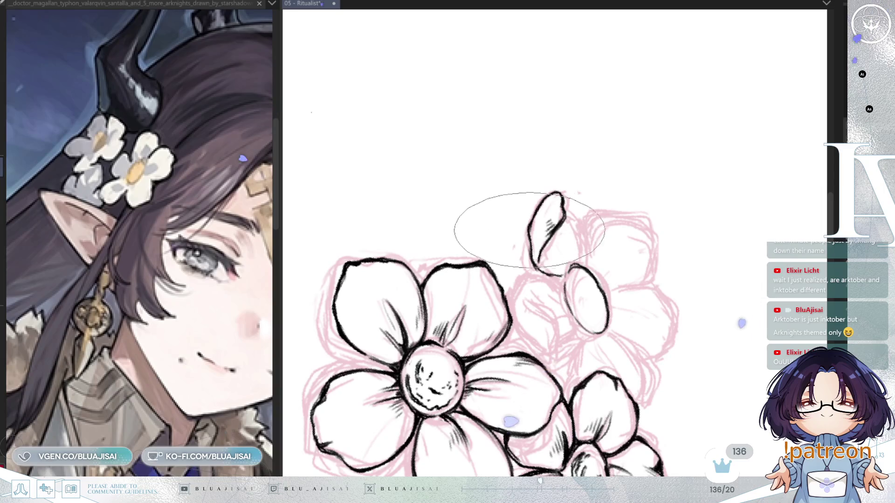
pyautogui.press('m')
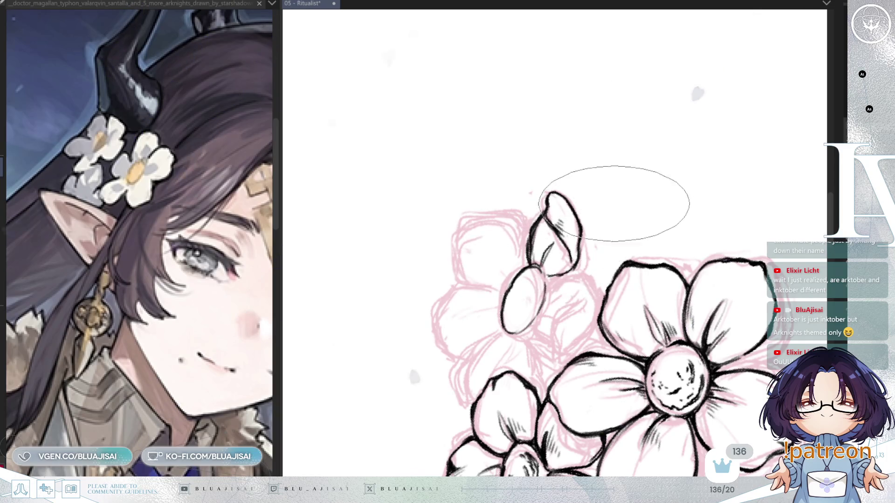
pyautogui.press('h')
pyautogui.press('h')
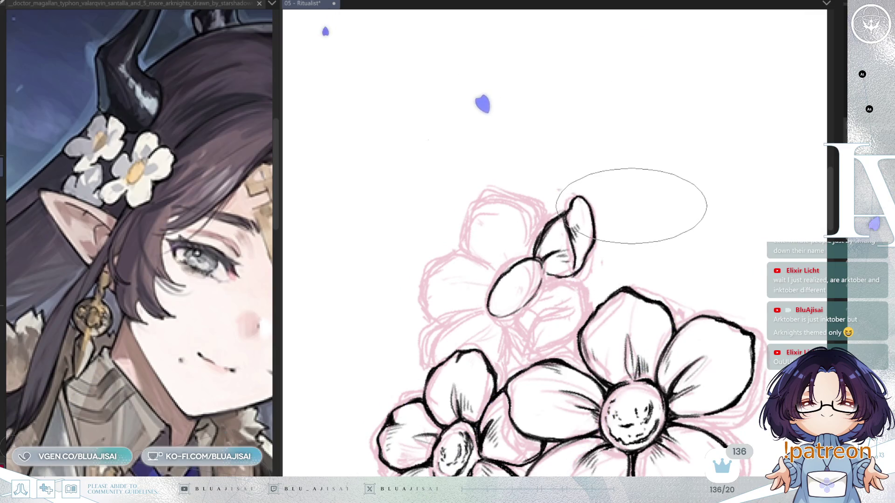
pyautogui.press('e')
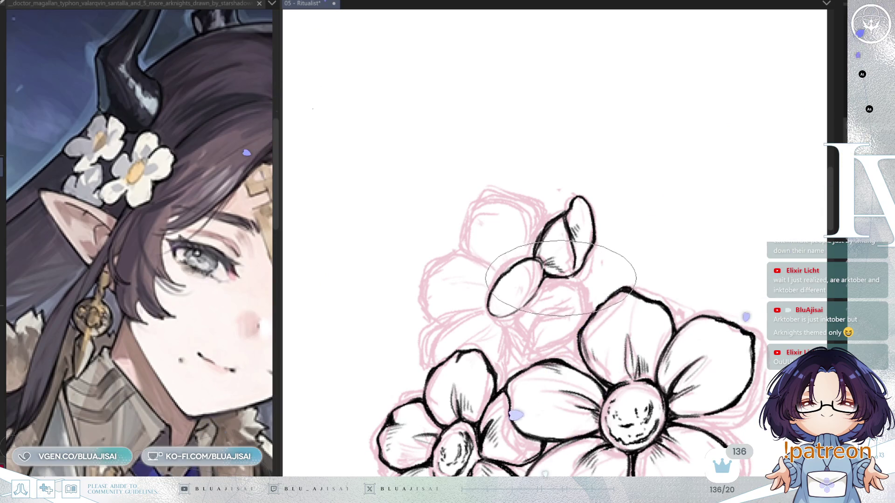
pyautogui.press('^')
pyautogui.press('^')
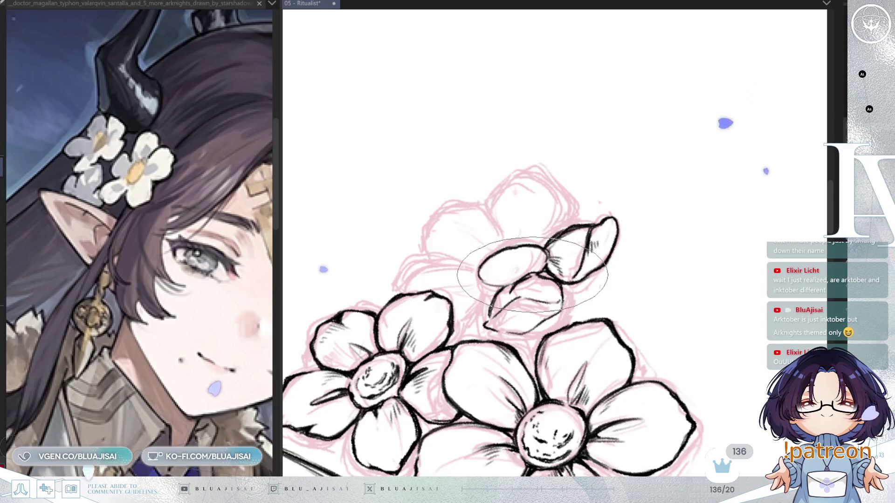
# - Rotate, mirror and pan the view to angle the bud for its next petal
pyautogui.press('-')
pyautogui.press('-')
pyautogui.press('-')
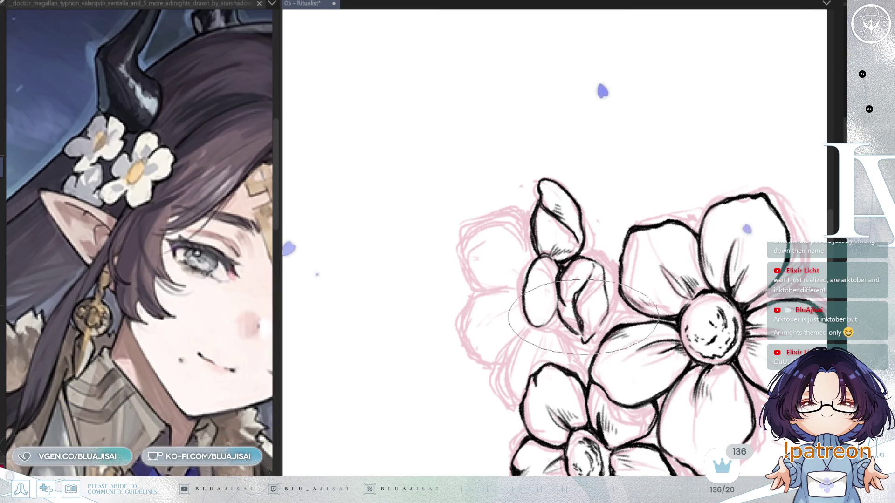
pyautogui.press('h')
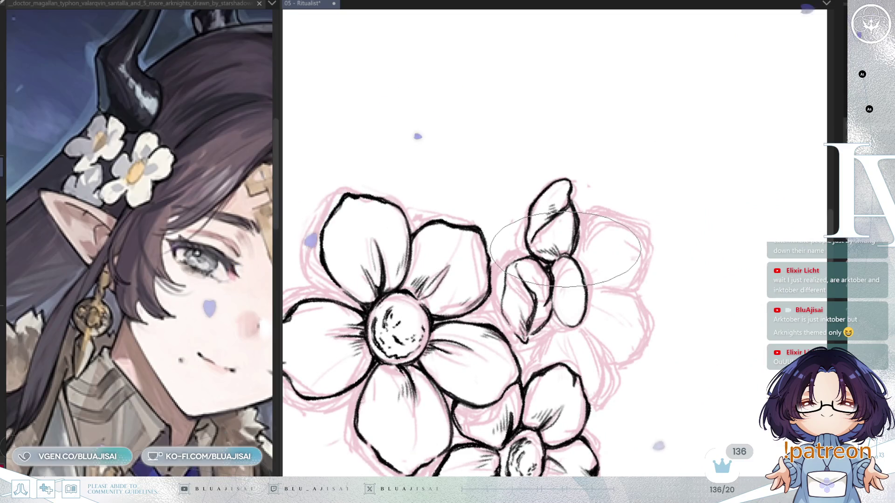
pyautogui.moveTo(660, 278)
pyautogui.mouseDown()
pyautogui.moveTo(654, 199)
pyautogui.moveTo(694, 201)
pyautogui.mouseUp()
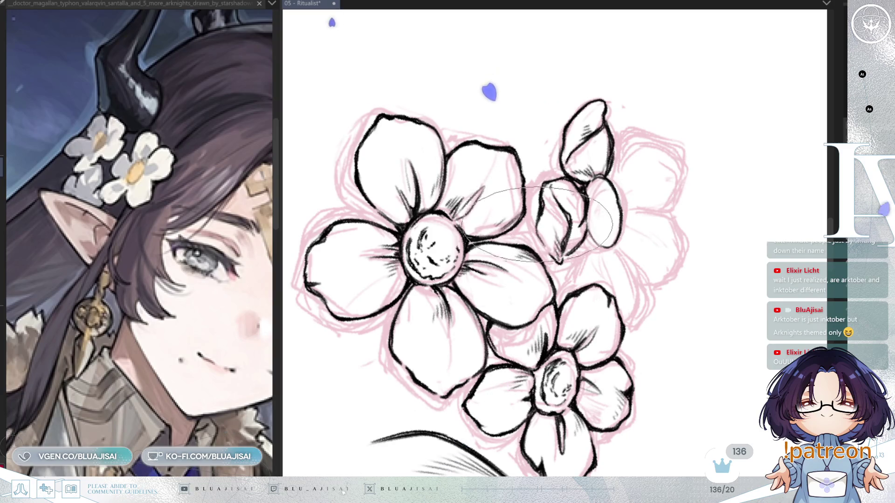
pyautogui.moveTo(536, 224); pyautogui.dragTo(564, 250)
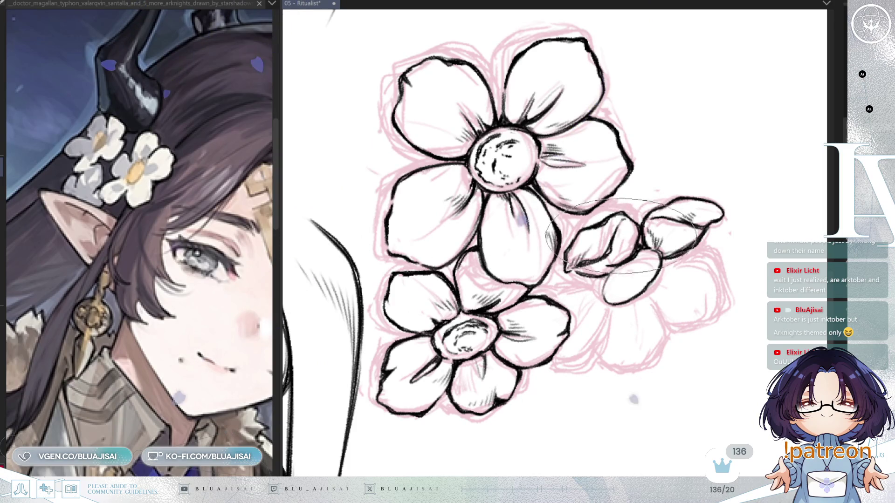
pyautogui.moveTo(612, 261); pyautogui.dragTo(597, 250)
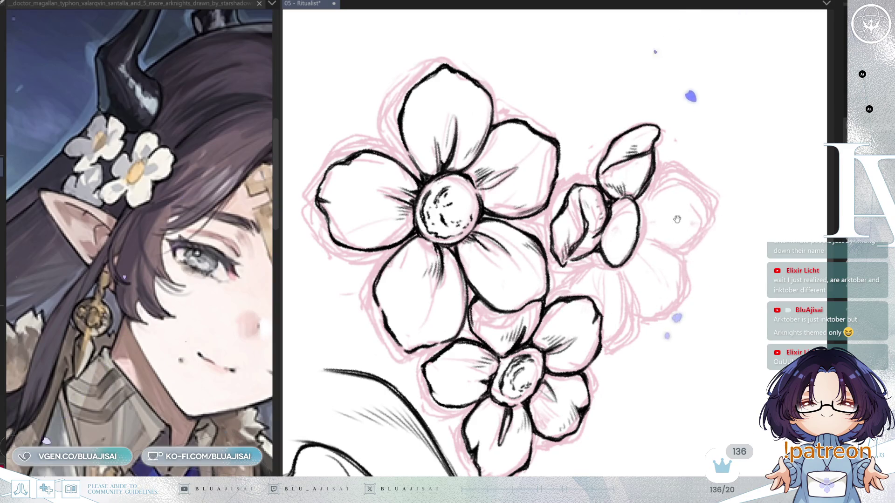
pyautogui.moveTo(614, 266); pyautogui.dragTo(617, 363)
pyautogui.press('m')
pyautogui.moveTo(620, 236)
pyautogui.mouseDown()
pyautogui.moveTo(520, 283)
pyautogui.moveTo(503, 308)
pyautogui.moveTo(472, 326)
pyautogui.mouseUp()
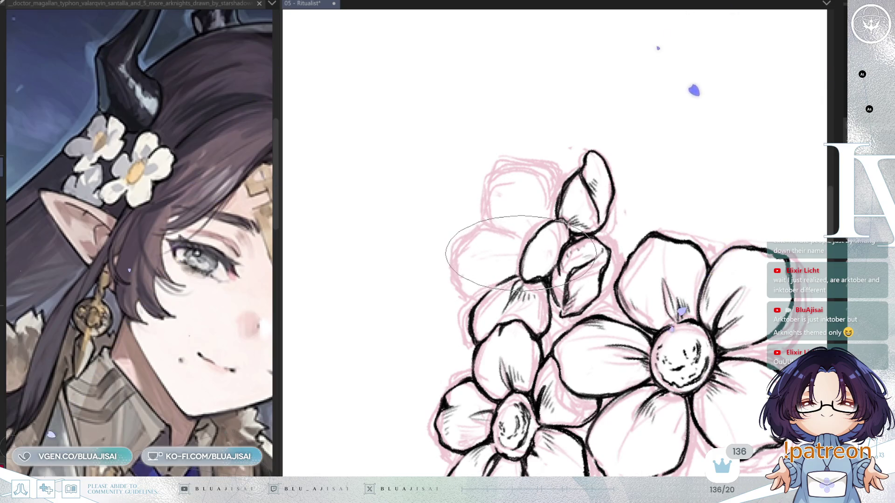
# - Re-angle the view and ink a new petal outline to the right of the bud
pyautogui.press('h')
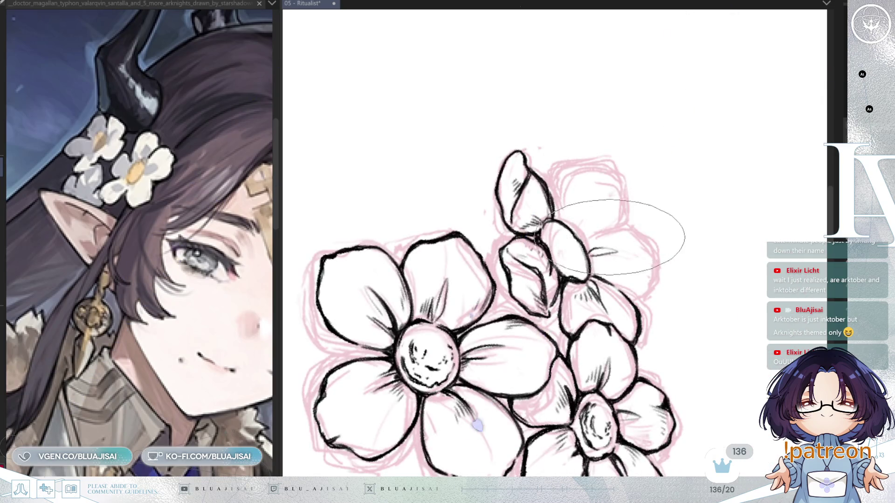
pyautogui.press('-')
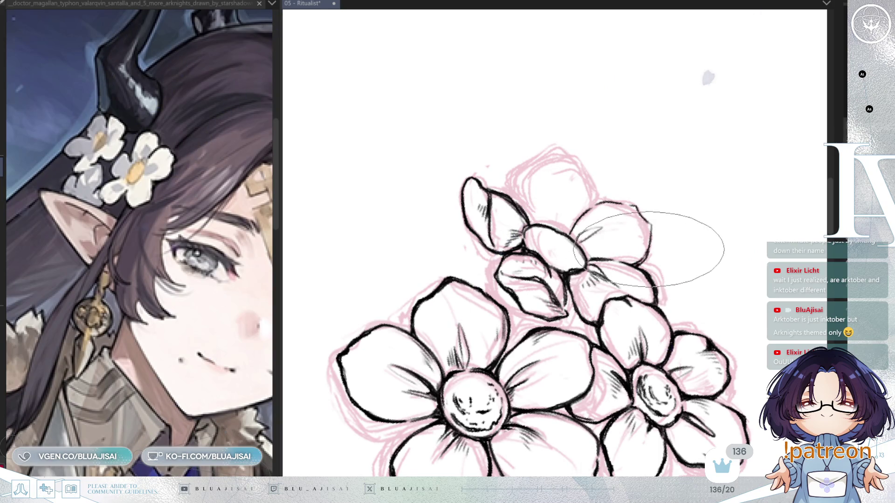
pyautogui.press('h')
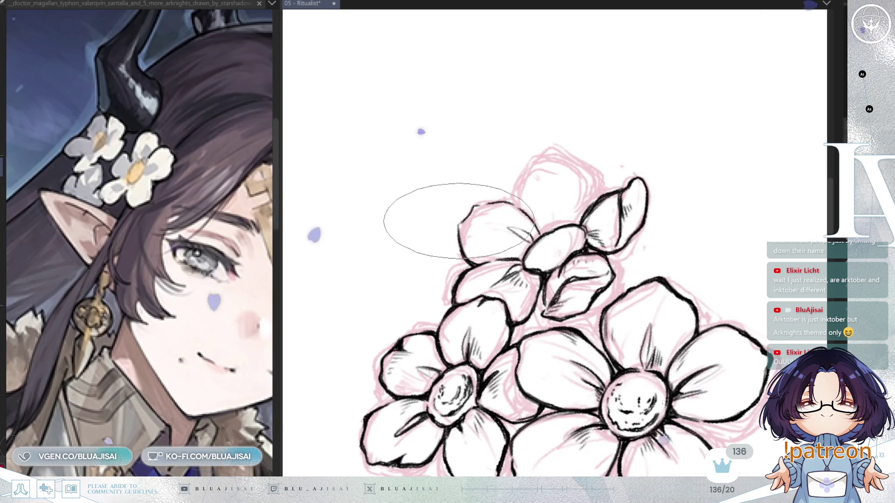
pyautogui.moveTo(439, 228)
pyautogui.mouseDown()
pyautogui.moveTo(450, 244)
pyautogui.moveTo(540, 230)
pyautogui.mouseUp()
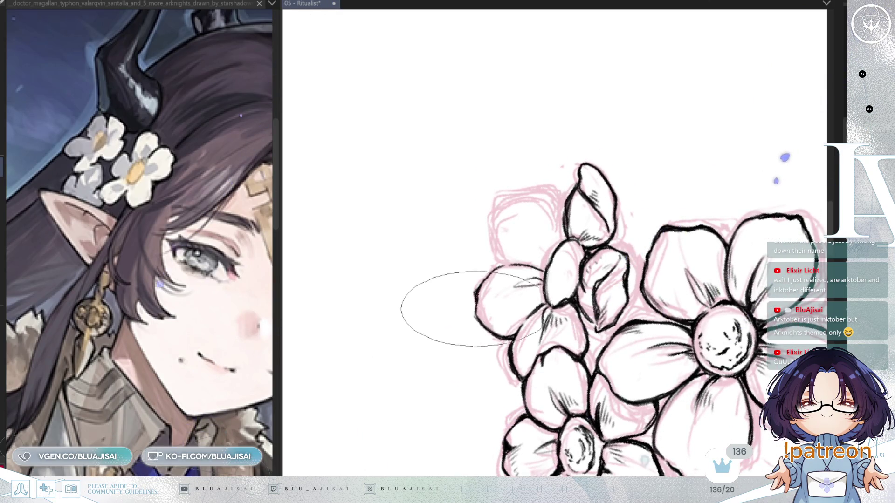
pyautogui.moveTo(499, 268); pyautogui.dragTo(512, 311)
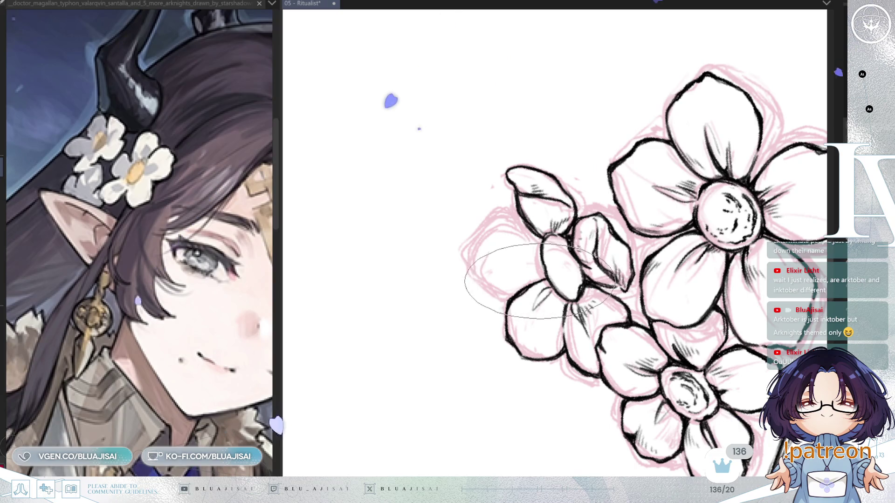
pyautogui.moveTo(524, 289)
pyautogui.mouseDown()
pyautogui.moveTo(615, 252)
pyautogui.moveTo(601, 233)
pyautogui.mouseUp()
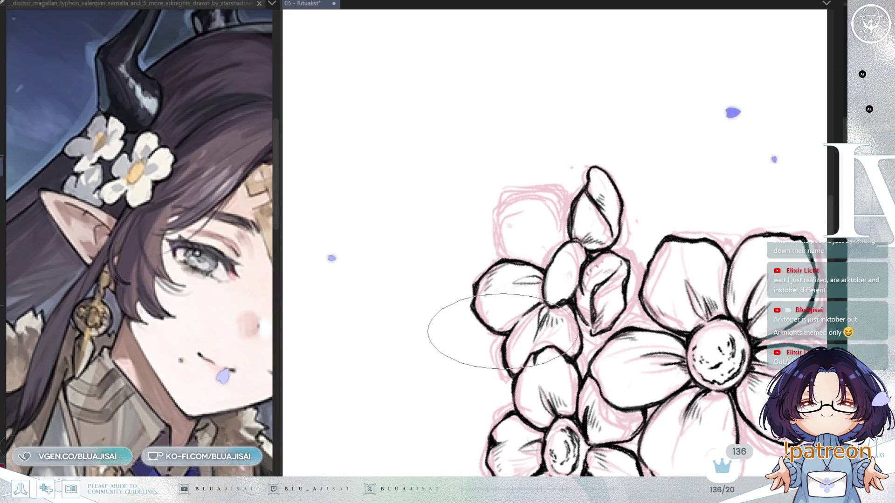
pyautogui.moveTo(611, 210)
pyautogui.mouseDown()
pyautogui.moveTo(580, 238)
pyautogui.moveTo(616, 229)
pyautogui.mouseUp()
pyautogui.moveTo(549, 252); pyautogui.dragTo(570, 250)
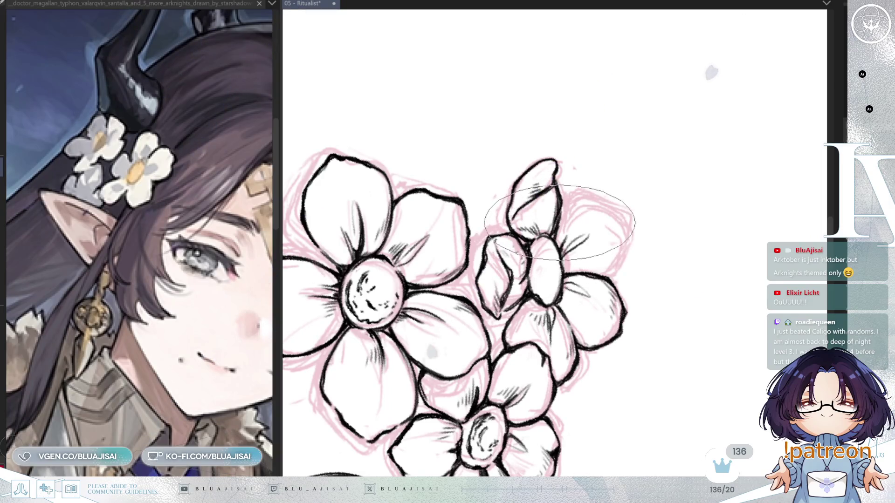
pyautogui.moveTo(582, 203)
pyautogui.mouseDown()
pyautogui.moveTo(609, 200)
pyautogui.moveTo(606, 242)
pyautogui.mouseUp()
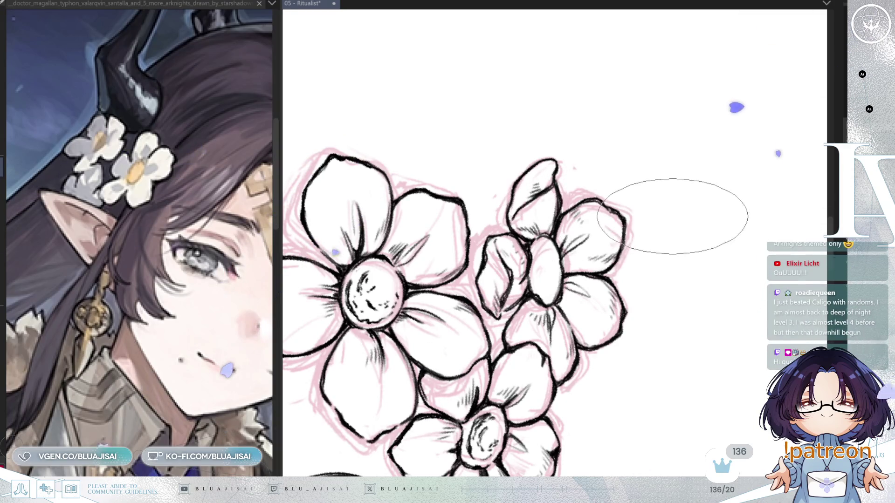
# - Hatch inside the flower petal, then fit the whole page and unmirror the view
pyautogui.scroll(-2, 671, 215)
pyautogui.scroll(-3, 645, 366)
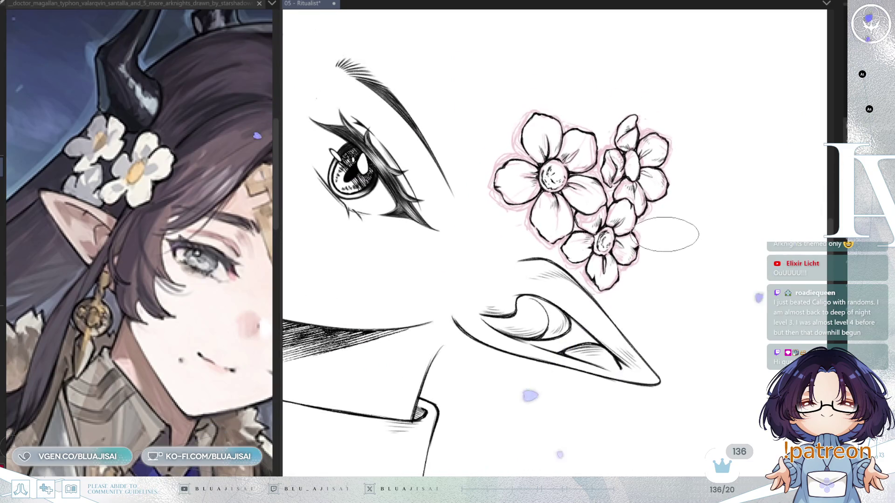
pyautogui.scroll(3, 651, 274)
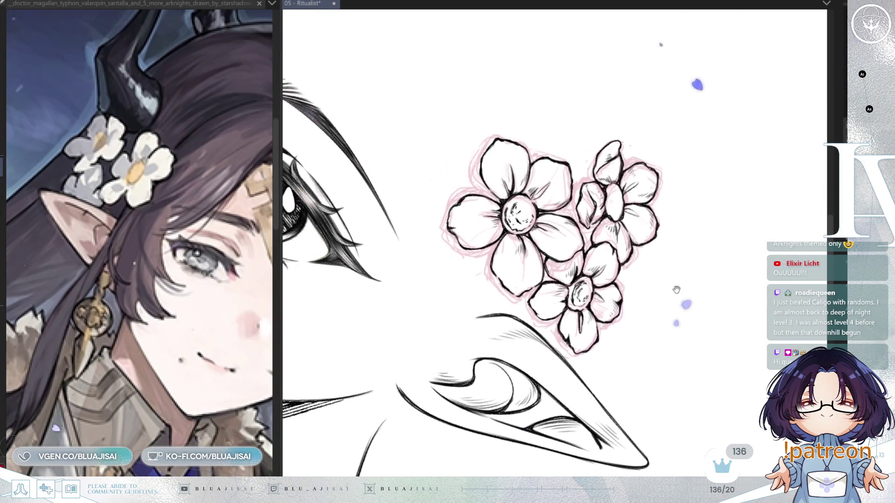
pyautogui.press('m')
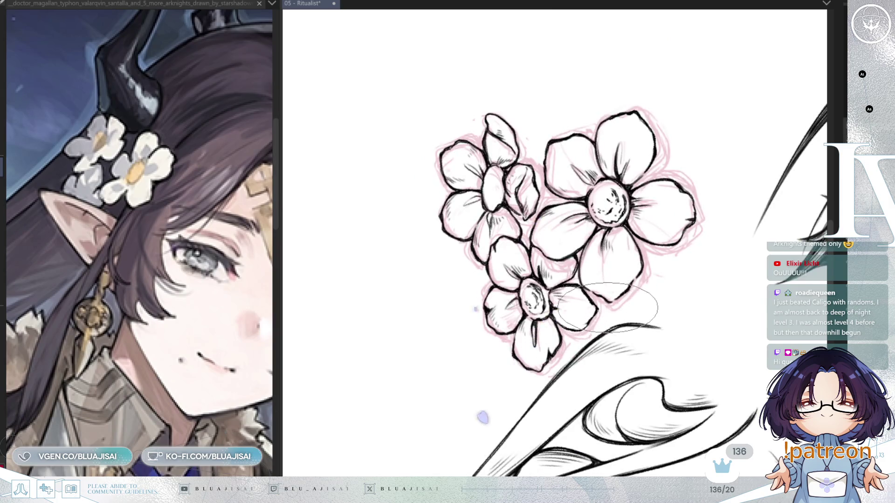
pyautogui.hotkey('ctrl', ']')
pyautogui.hotkey('ctrl', ']')
pyautogui.hotkey('ctrl', ']')
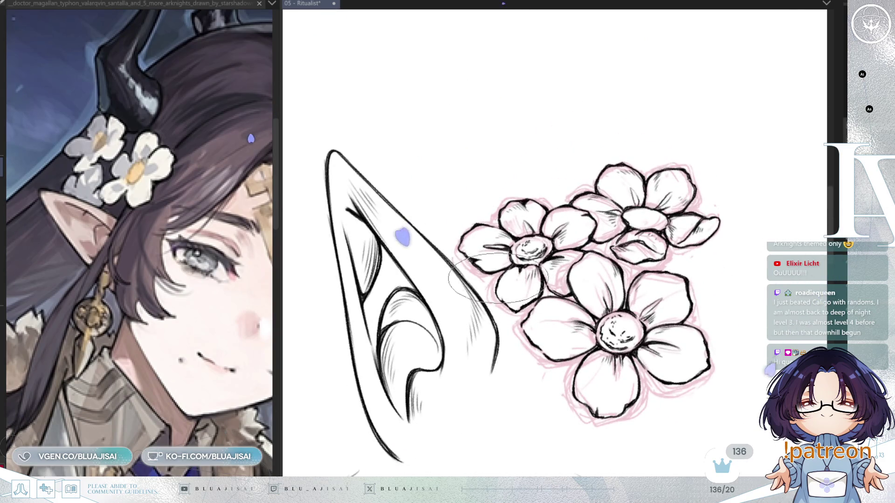
pyautogui.scroll(2, 497, 279)
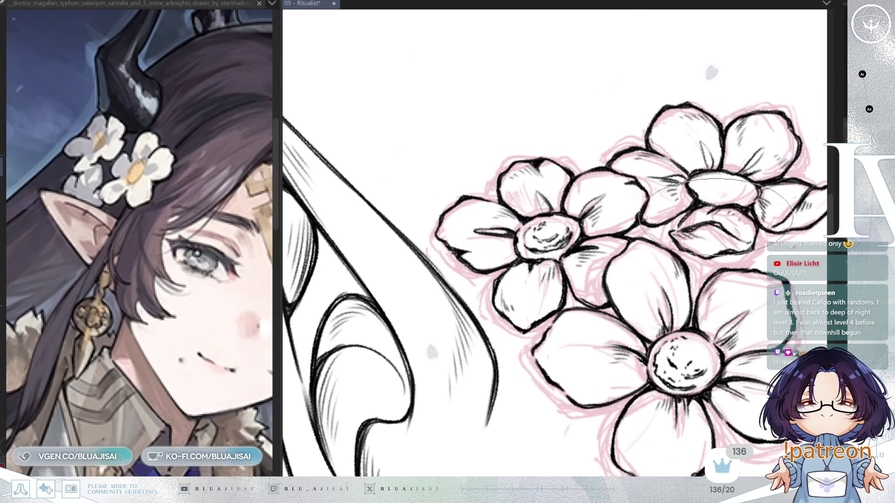
pyautogui.hotkey('ctrl', '[')
pyautogui.hotkey('ctrl', '[')
pyautogui.hotkey('ctrl', '[')
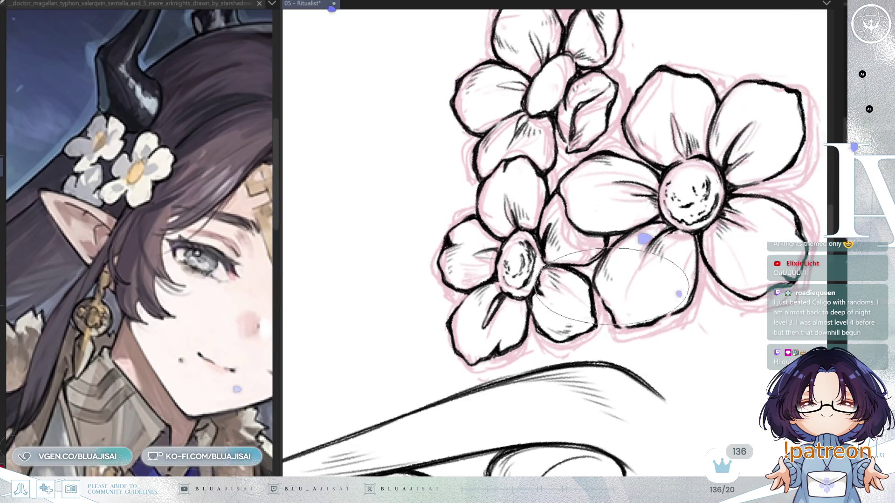
pyautogui.hotkey('ctrl', ']')
pyautogui.hotkey('ctrl', ']')
pyautogui.hotkey('ctrl', ']')
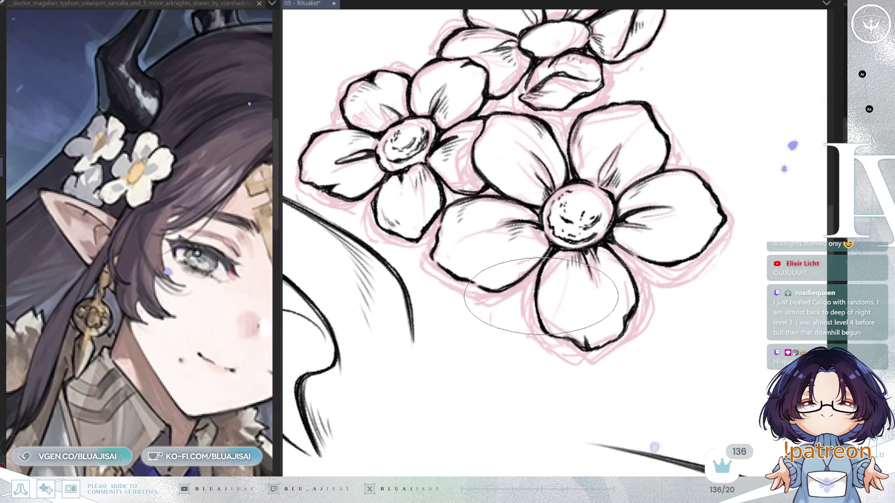
pyautogui.hotkey('ctrl', '[')
pyautogui.hotkey('ctrl', '[')
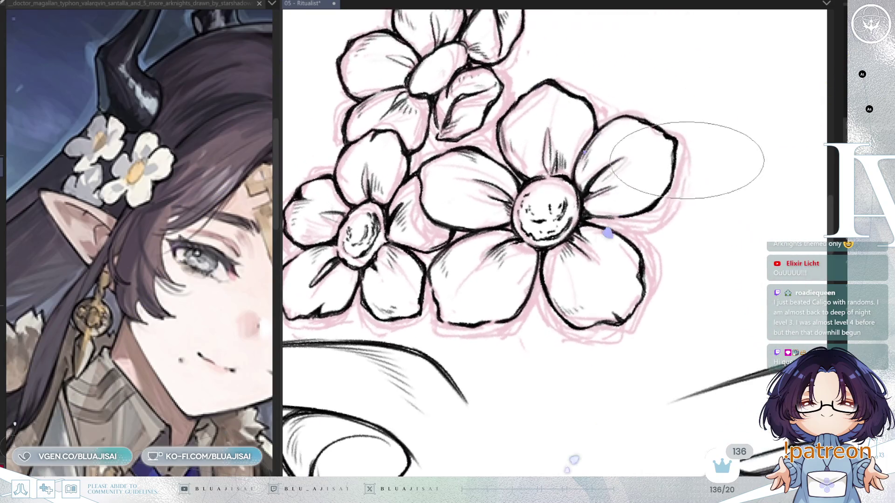
pyautogui.moveTo(667, 179); pyautogui.dragTo(649, 186)
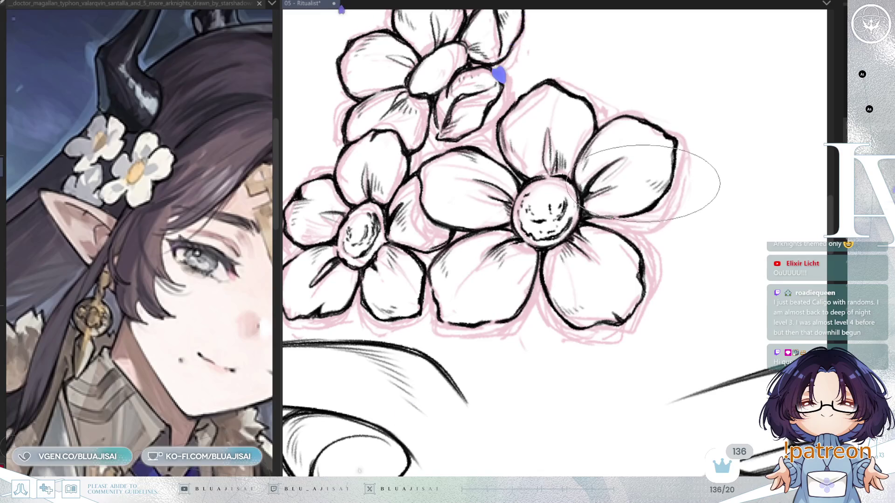
pyautogui.scroll(-4, 680, 182)
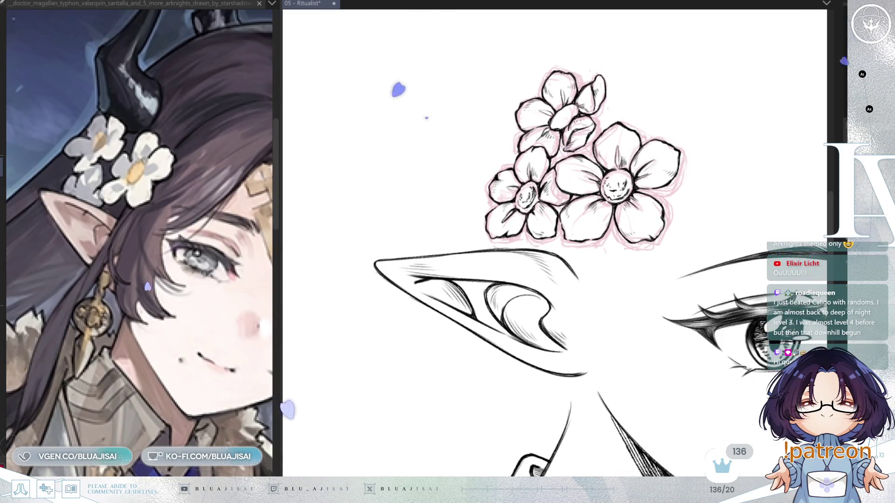
pyautogui.scroll(-1, 680, 182)
pyautogui.hotkey('ctrl', '0')
pyautogui.press('h')
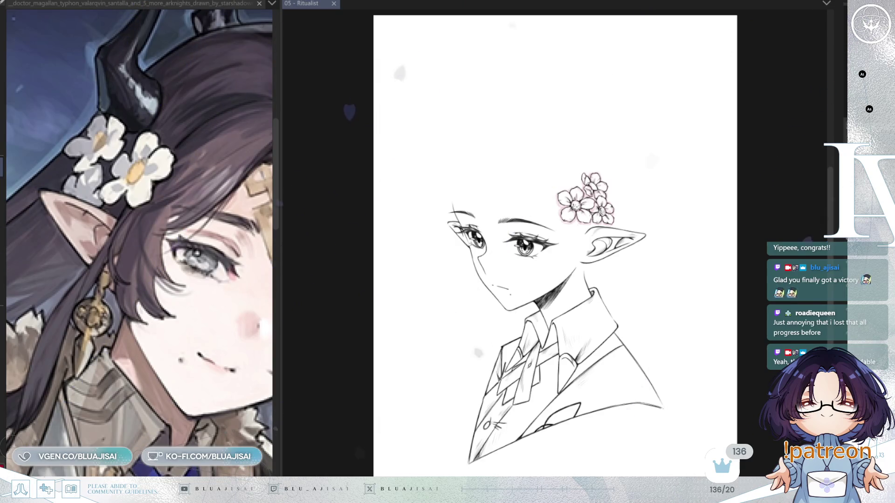
# - Turn off the flower sketch, show the pink hair sketch, zoom the reference, and save with Ctrl+S
pyautogui.press('Return')
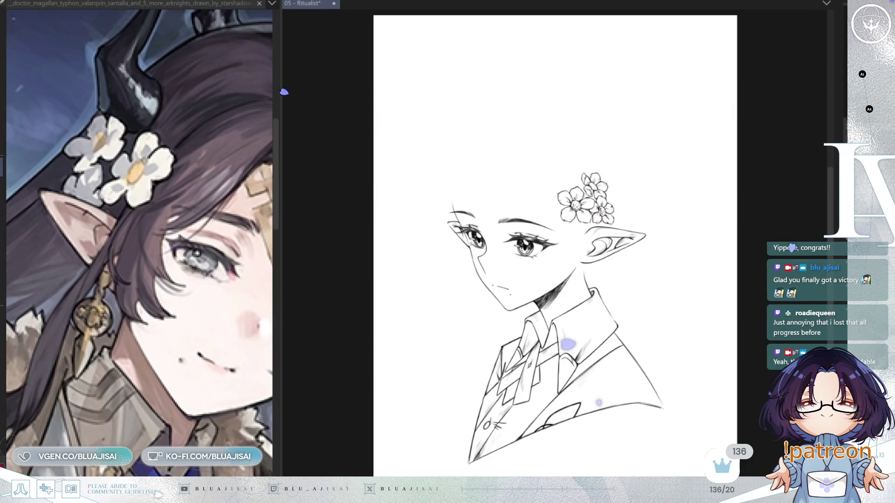
pyautogui.hotkey('ctrl', 'z')
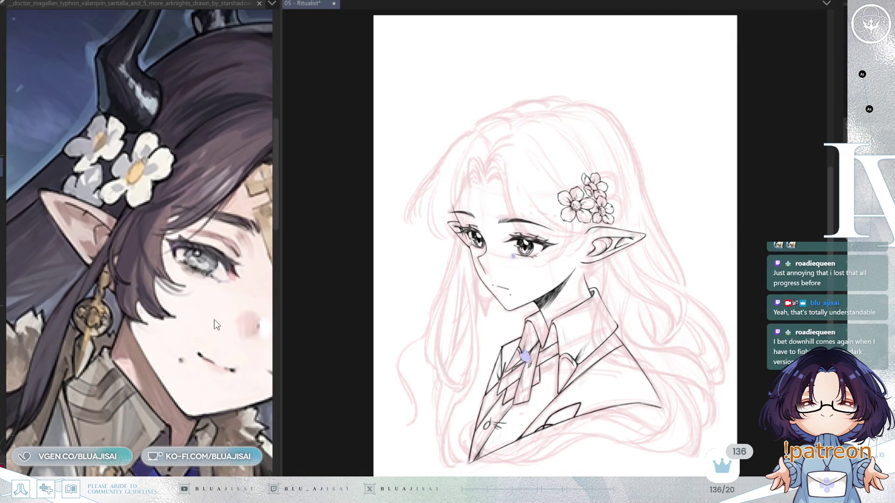
pyautogui.scroll(-5, 260, 328)
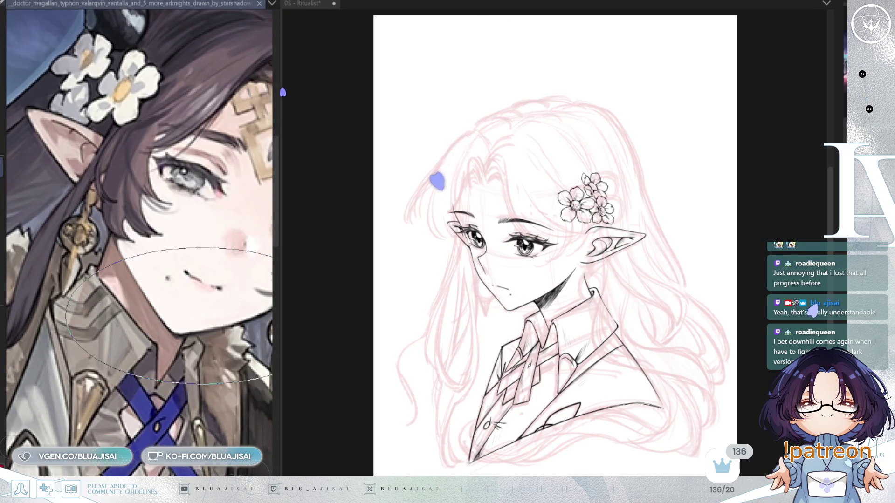
pyautogui.scroll(3, 209, 380)
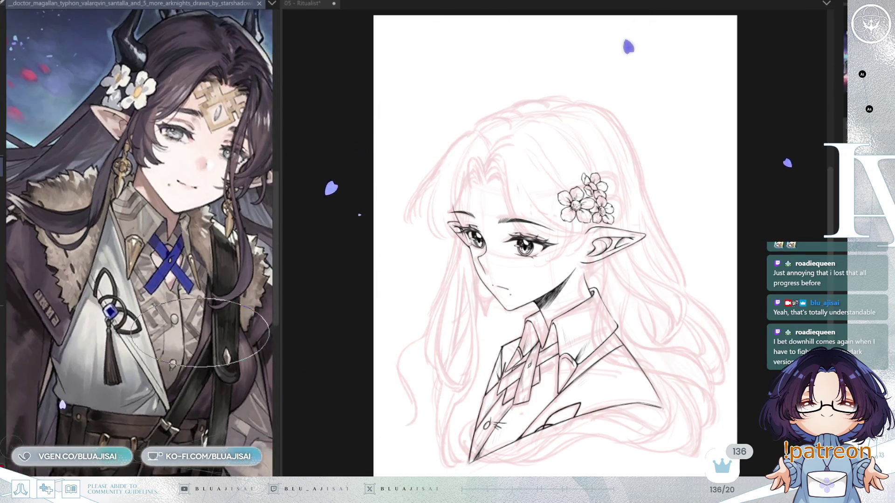
pyautogui.scroll(-2, 201, 334)
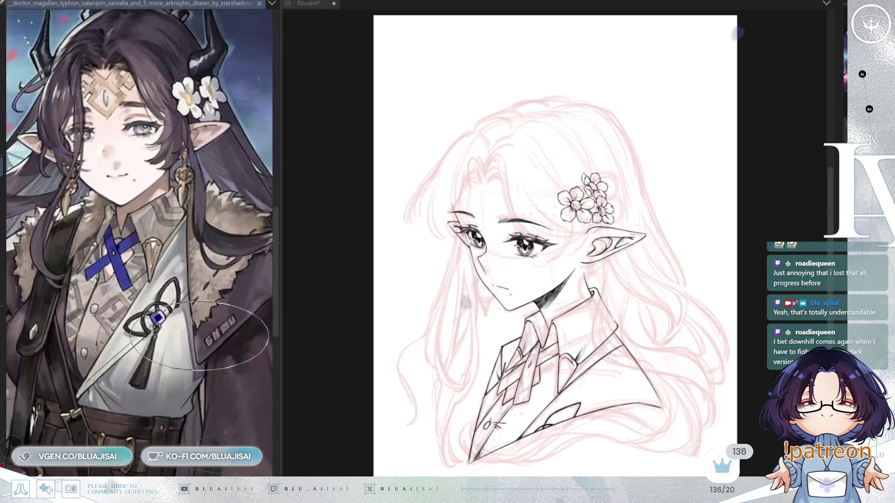
pyautogui.scroll(2, 230, 438)
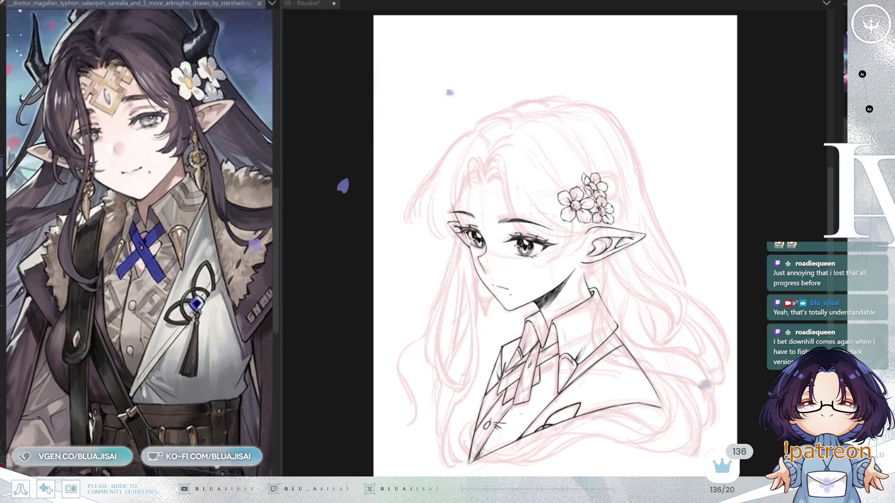
pyautogui.scroll(1, 230, 443)
pyautogui.scroll(-1, 229, 444)
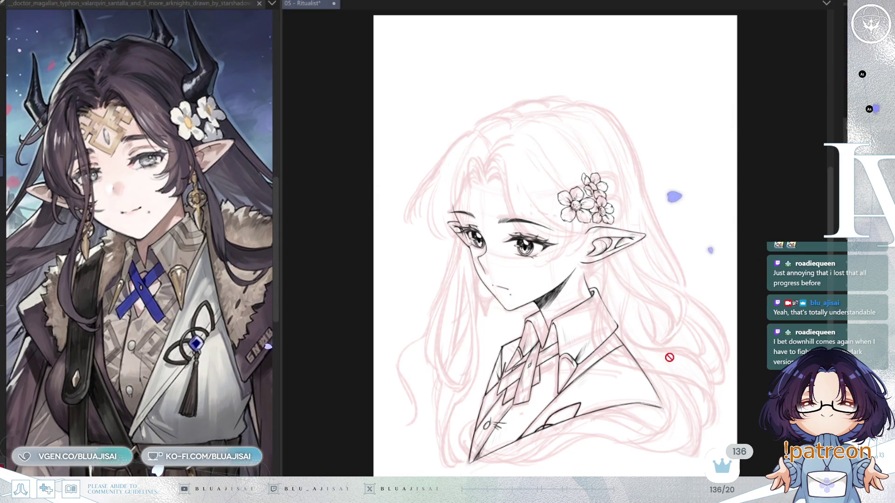
pyautogui.hotkey('ctrl', 's')
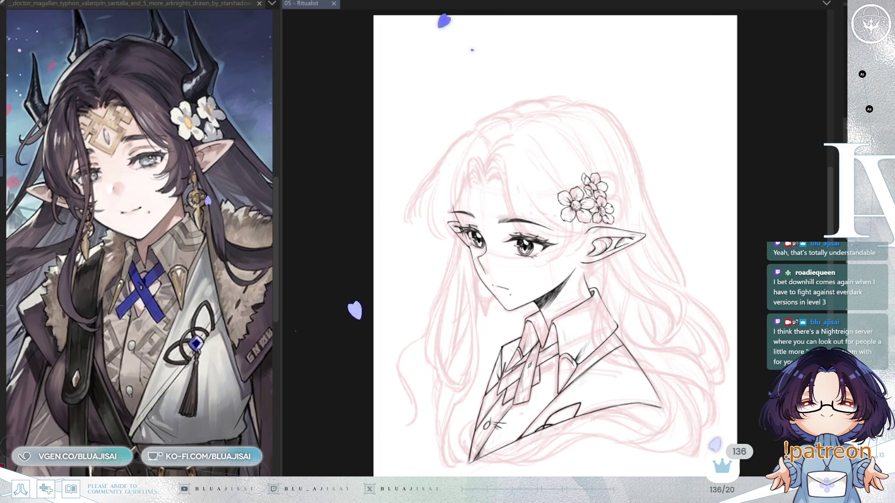
# - Widen the canvas area beside the reference and zoom in on the forehead
pyautogui.scroll(2, 564, 232)
pyautogui.scroll(2, 564, 232)
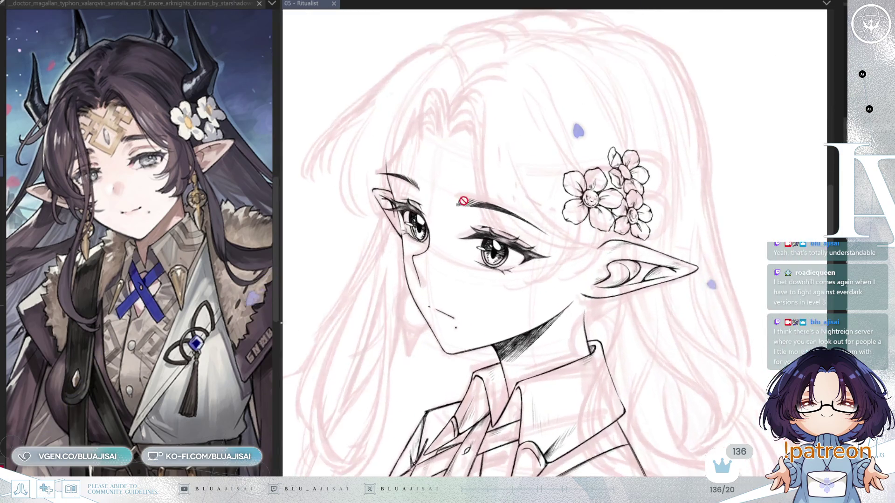
pyautogui.moveTo(277, 325); pyautogui.dragTo(184, 325)
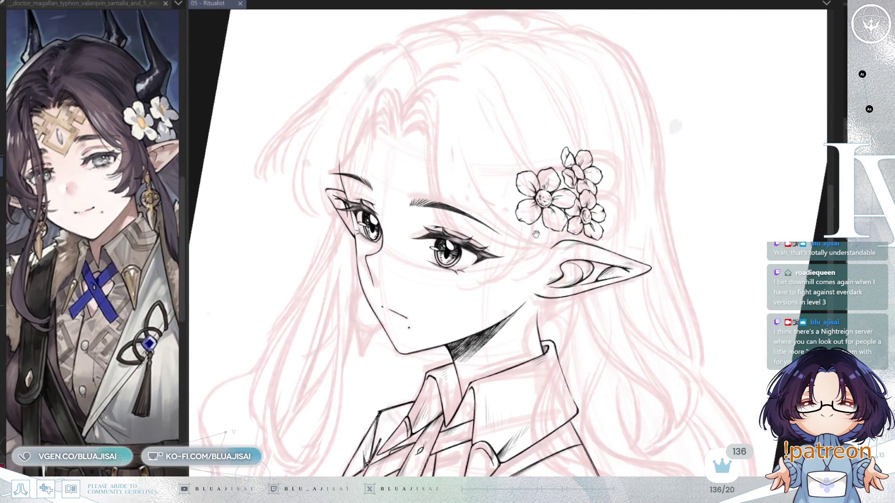
pyautogui.scroll(1, 512, 233)
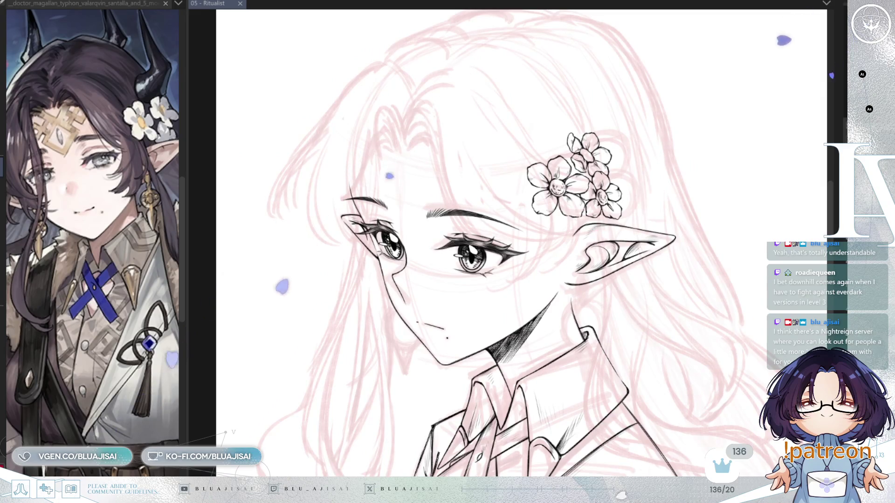
pyautogui.hotkey('ctrl', 'z')
pyautogui.hotkey('ctrl', 'y')
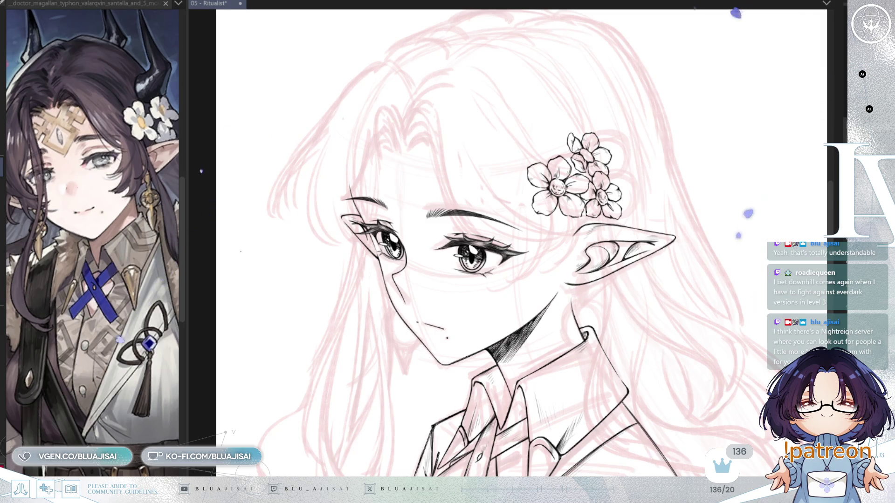
pyautogui.scroll(5, 420, 205)
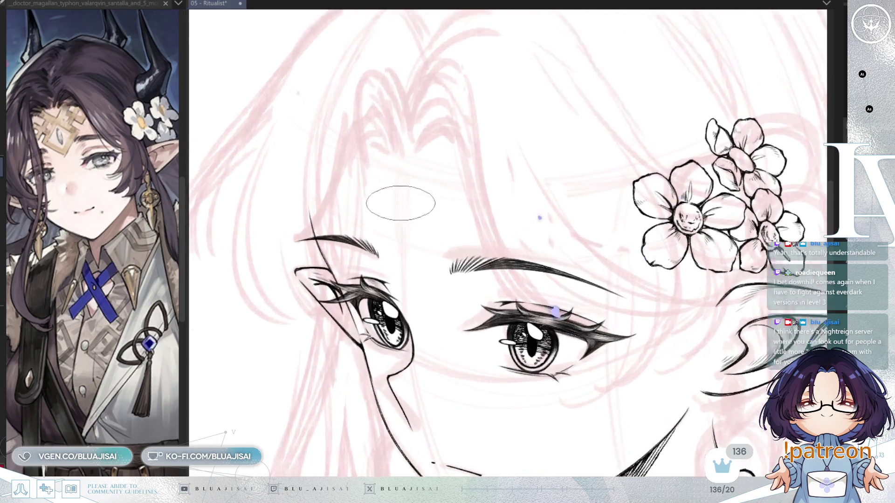
pyautogui.scroll(2, 400, 203)
# - Draw a thin upright oval jewel above the brows, redraw it, and zoom out to check
pyautogui.moveTo(402, 176)
pyautogui.mouseDown()
pyautogui.moveTo(399, 260)
pyautogui.moveTo(399, 194)
pyautogui.moveTo(400, 242)
pyautogui.moveTo(399, 201)
pyautogui.mouseUp()
pyautogui.hotkey('ctrl', 'z')
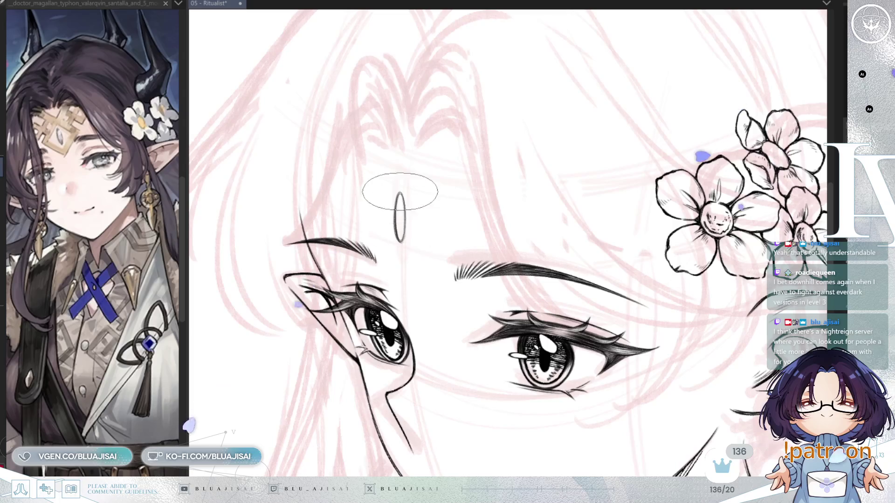
pyautogui.scroll(-5, 567, 144)
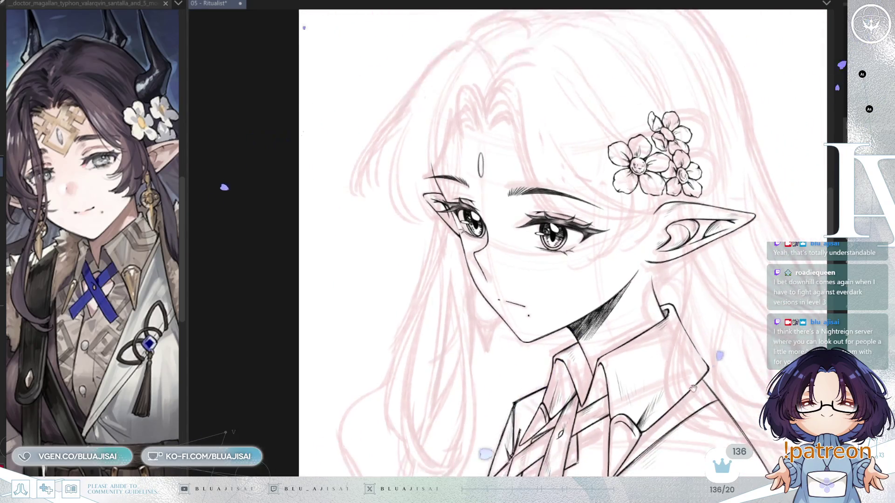
pyautogui.moveTo(693, 388); pyautogui.dragTo(637, 398)
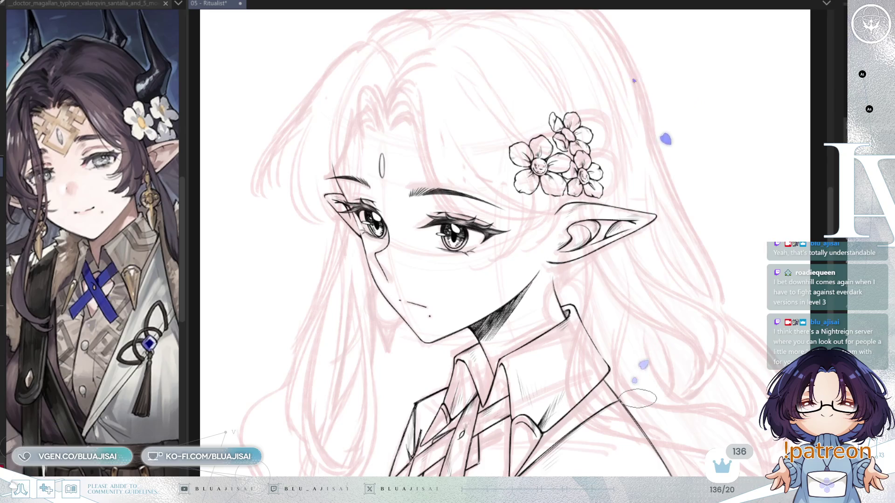